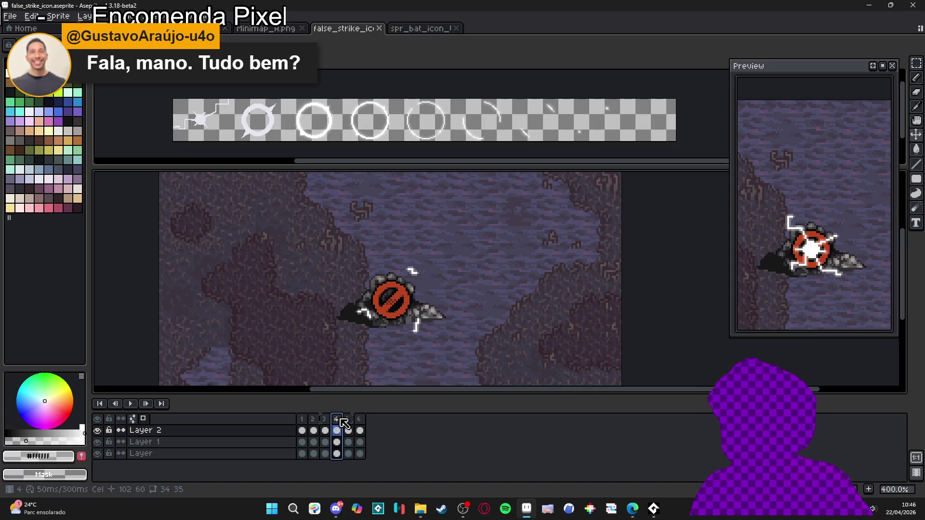
# Step to frames 5 and 6 and zoom in to inspect the strike icon.
pyautogui.click(348, 419)
pyautogui.click(362, 420)
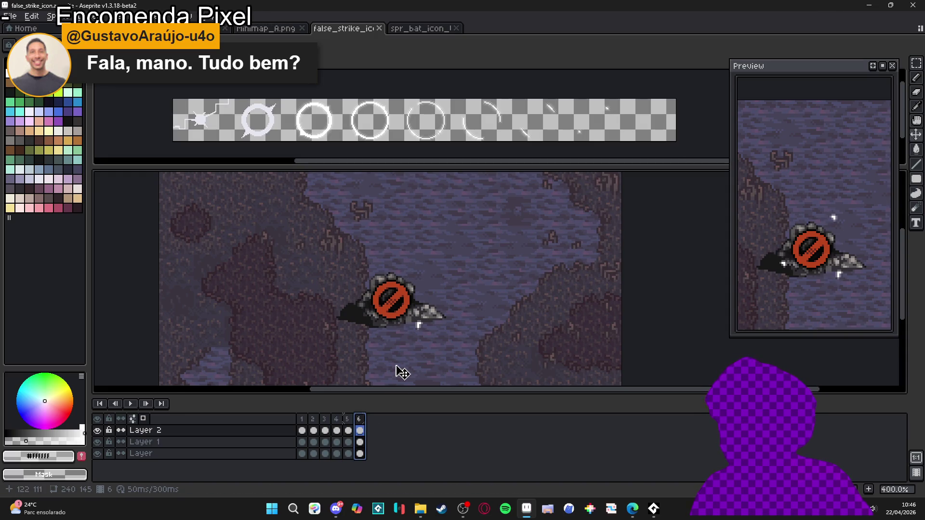
pyautogui.scroll(3, 421, 337)
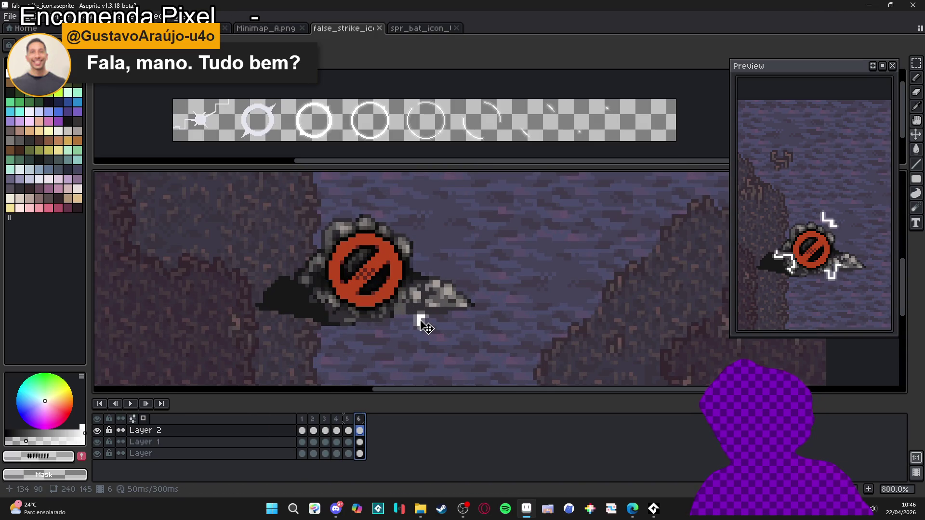
pyautogui.scroll(-3, 426, 328)
pyautogui.scroll(1, 426, 327)
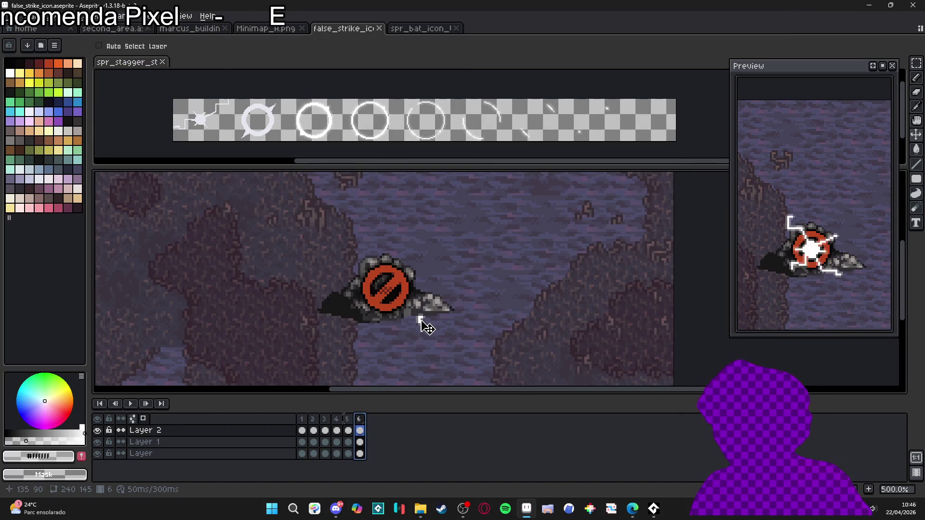
pyautogui.scroll(5, 420, 320)
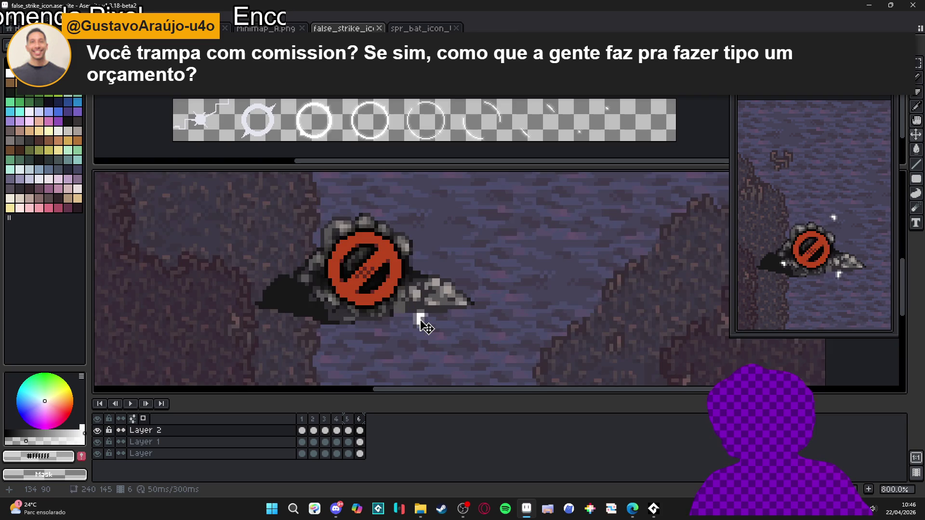
pyautogui.scroll(-5, 418, 318)
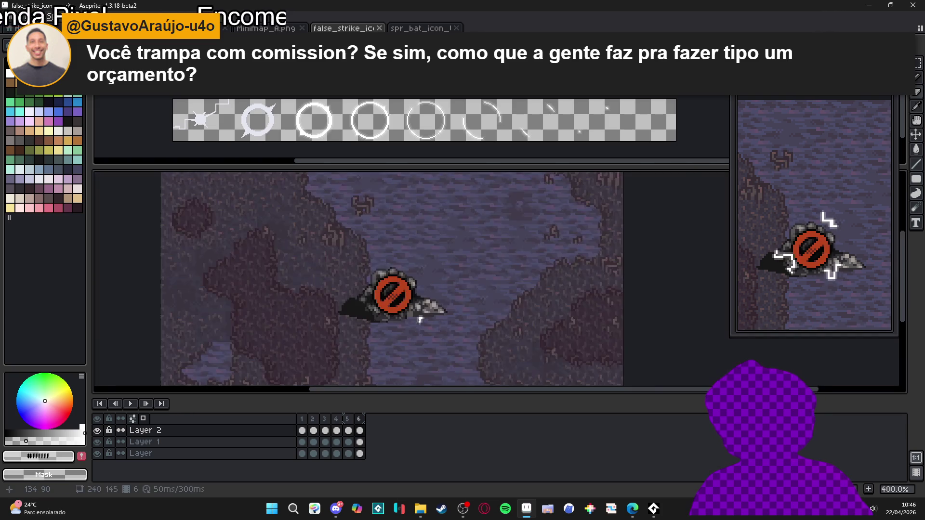
pyautogui.scroll(1, 418, 318)
pyautogui.scroll(3, 418, 317)
pyautogui.scroll(-3, 418, 319)
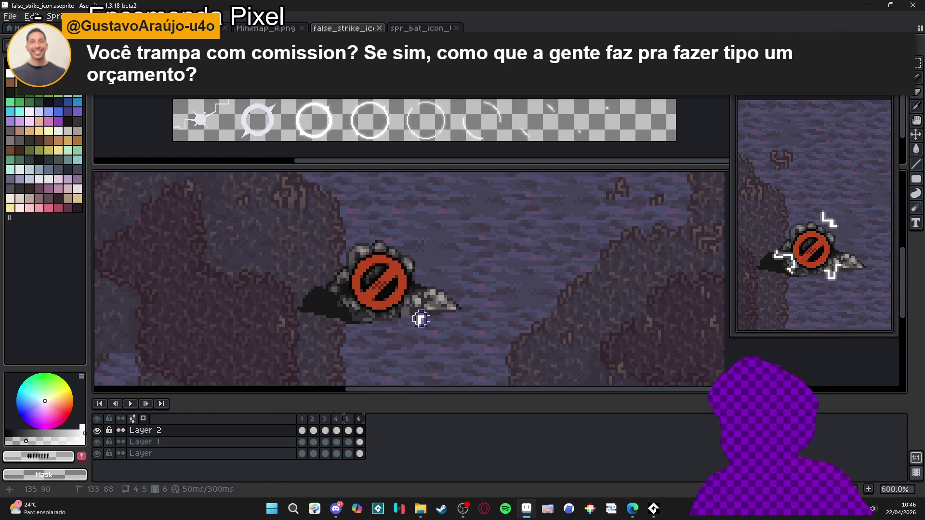
pyautogui.scroll(-2, 421, 318)
pyautogui.scroll(-1, 421, 318)
pyautogui.scroll(2, 421, 319)
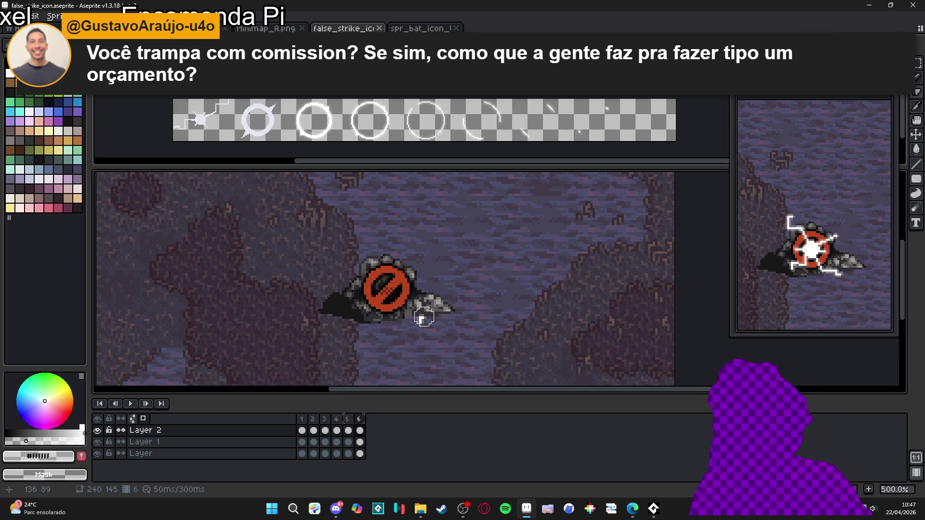
pyautogui.scroll(-2, 424, 317)
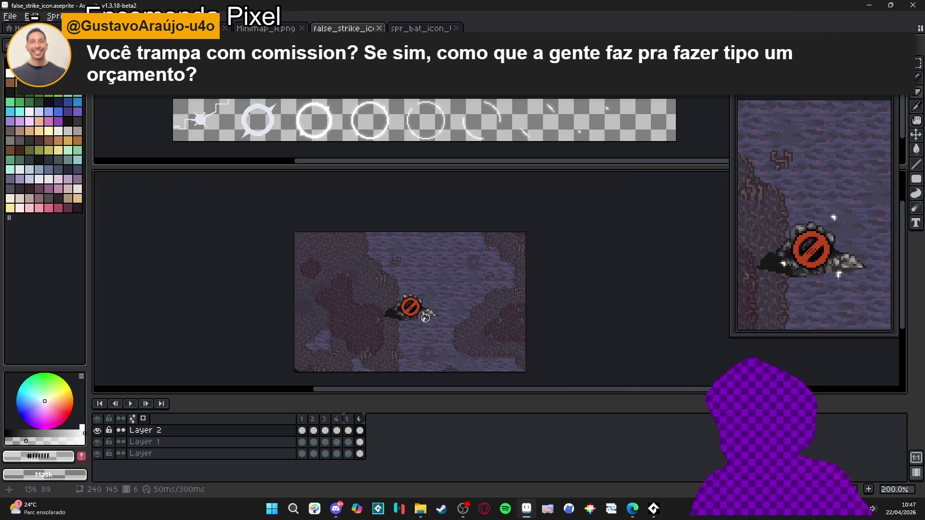
pyautogui.scroll(2, 424, 273)
pyautogui.scroll(-1, 414, 313)
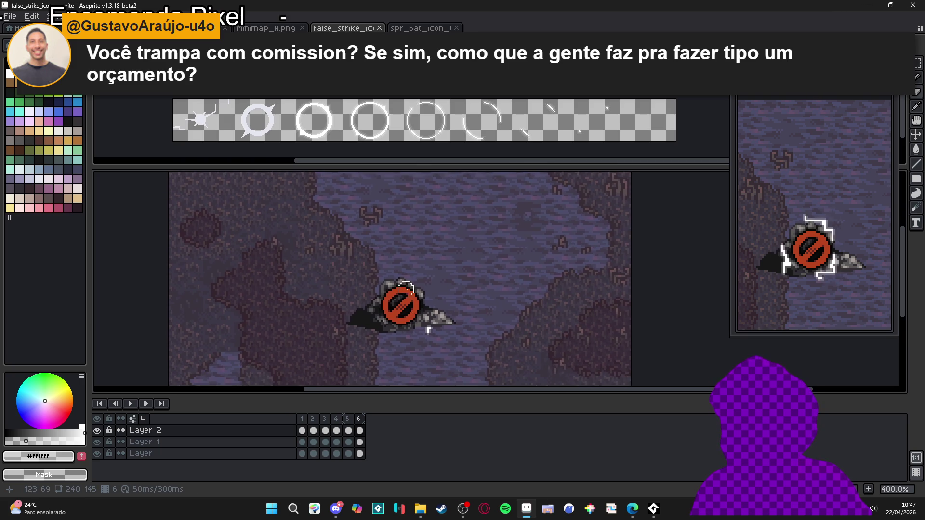
pyautogui.scroll(1, 424, 282)
pyautogui.scroll(2, 439, 311)
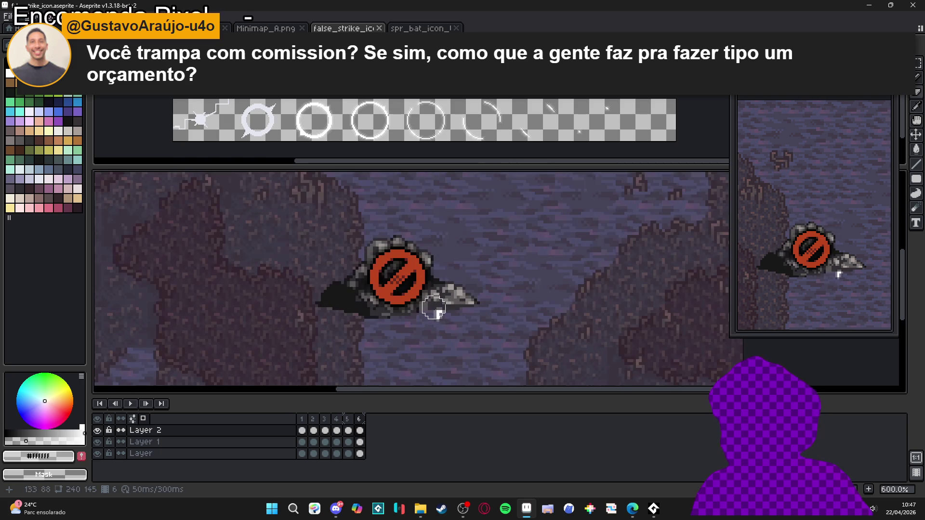
pyautogui.scroll(-3, 442, 314)
pyautogui.scroll(3, 436, 314)
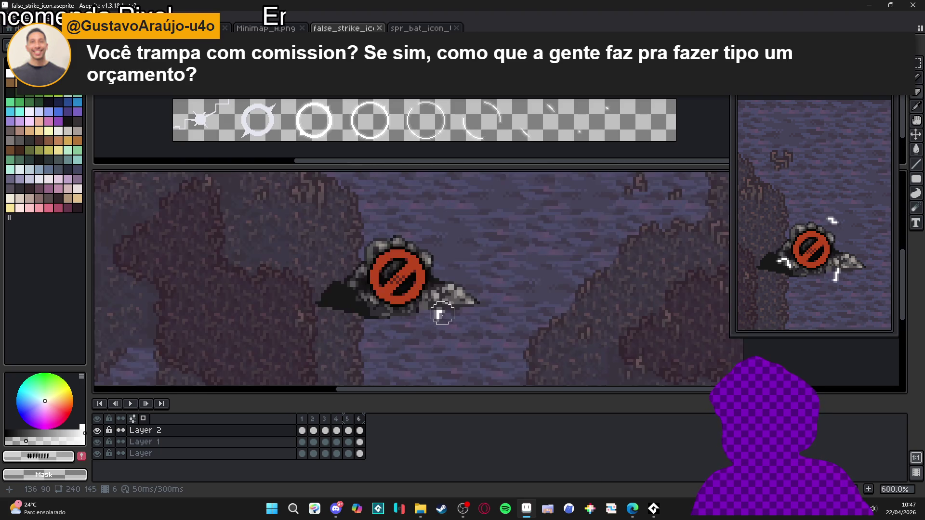
pyautogui.scroll(-1, 434, 314)
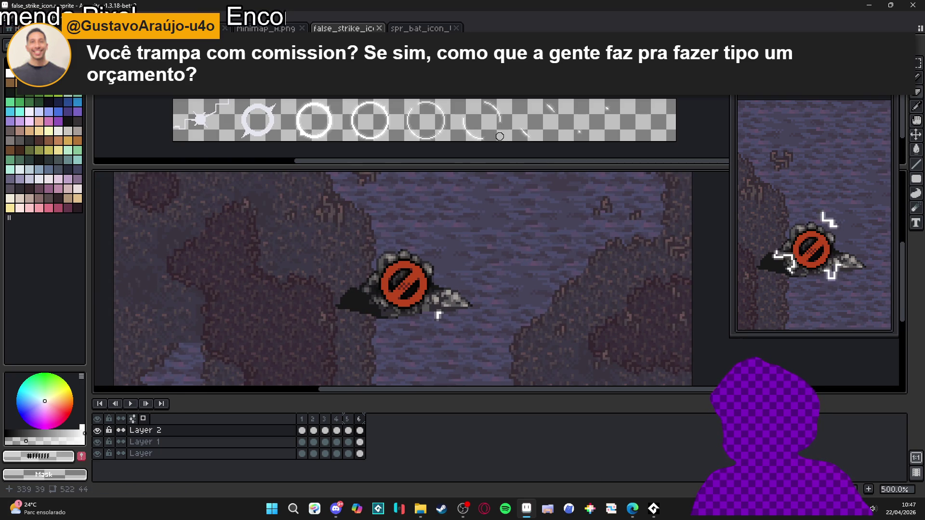
pyautogui.scroll(2, 455, 315)
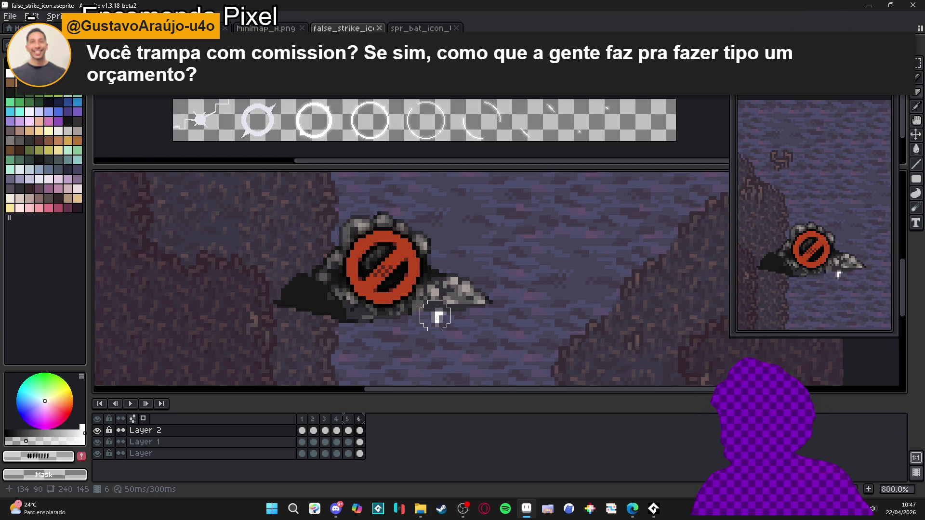
pyautogui.scroll(2, 435, 313)
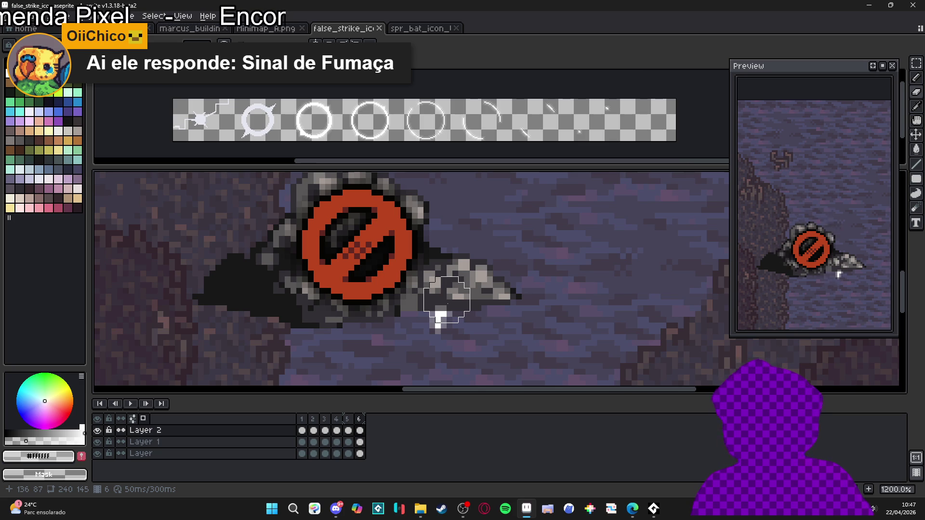
pyautogui.scroll(-2, 447, 299)
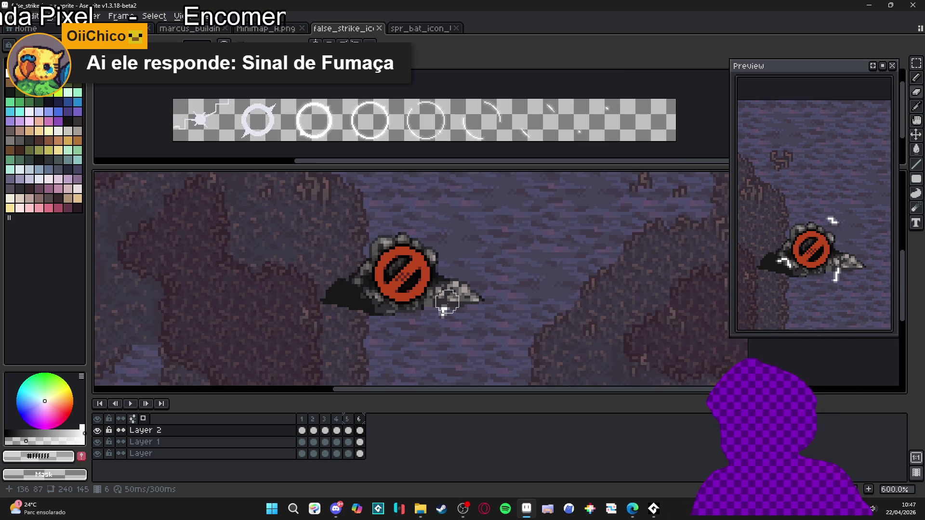
pyautogui.scroll(1, 441, 312)
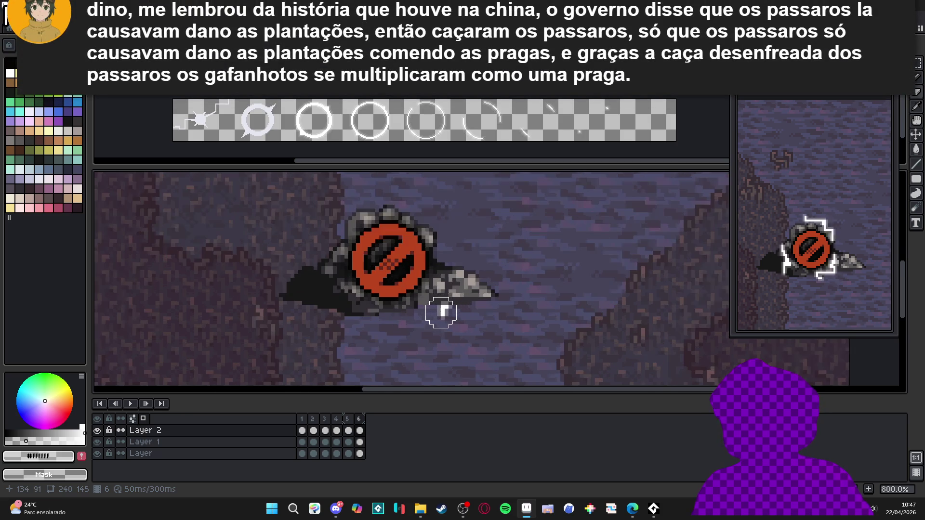
pyautogui.scroll(-1, 441, 313)
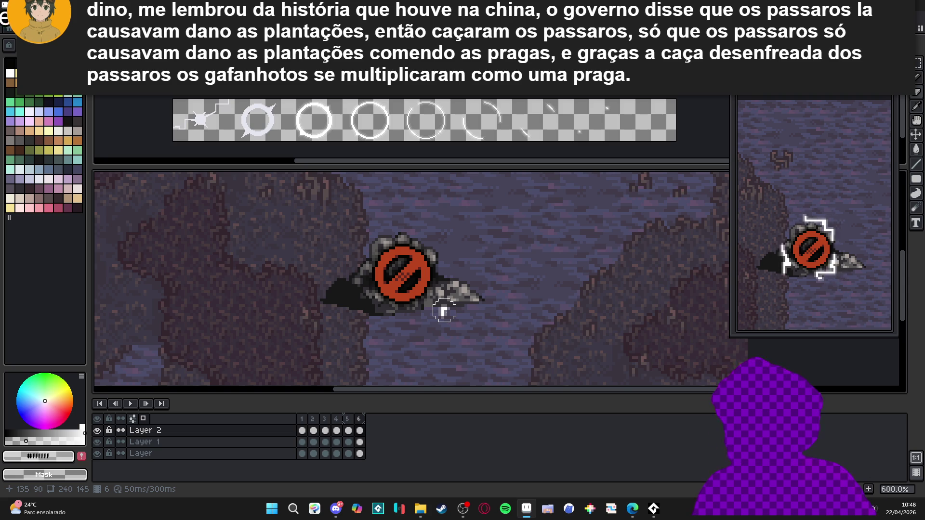
pyautogui.scroll(4, 401, 276)
# Pick the sign's dark red #612721 and redo the undone pencil stroke.
pyautogui.keyDown('alt'); pyautogui.click(402, 276); pyautogui.keyUp('alt')
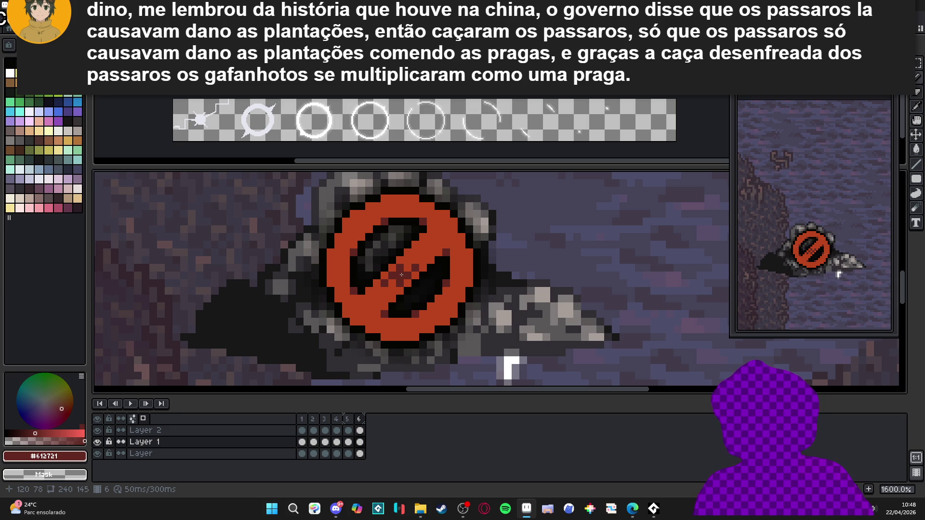
pyautogui.hotkey('ctrl', 'y')
pyautogui.hotkey('ctrl', 'z')
pyautogui.hotkey('ctrl', 'y')
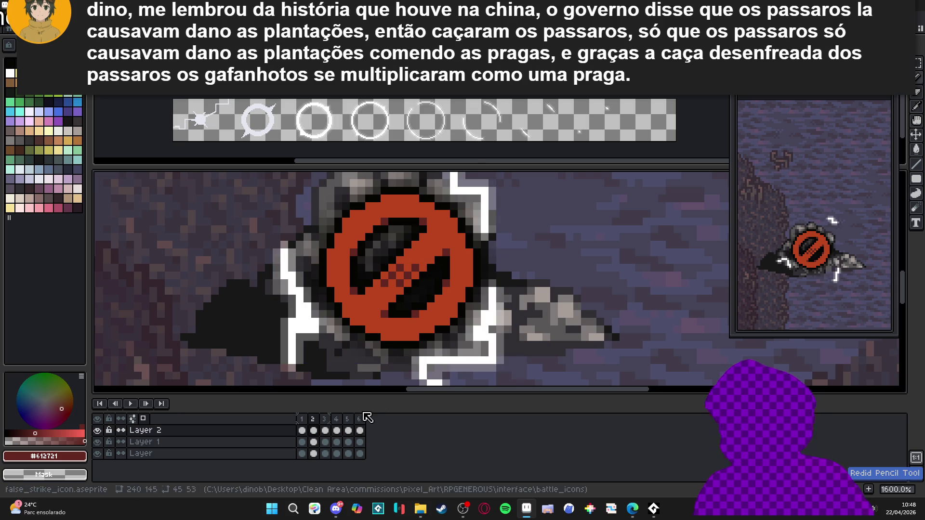
# Inspect frame 6 up close, then return to frame 1 with the white lightning.
pyautogui.click(358, 418)
pyautogui.scroll(-3, 464, 268)
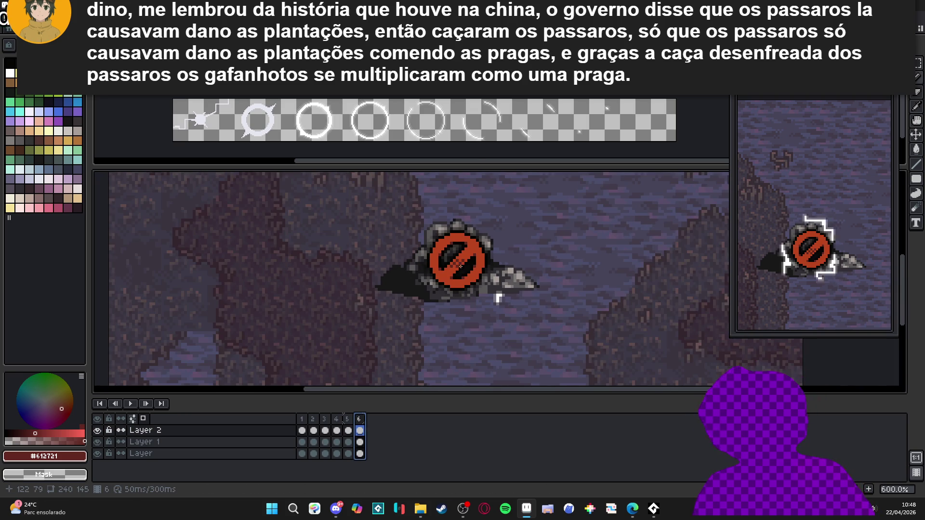
pyautogui.scroll(3, 464, 268)
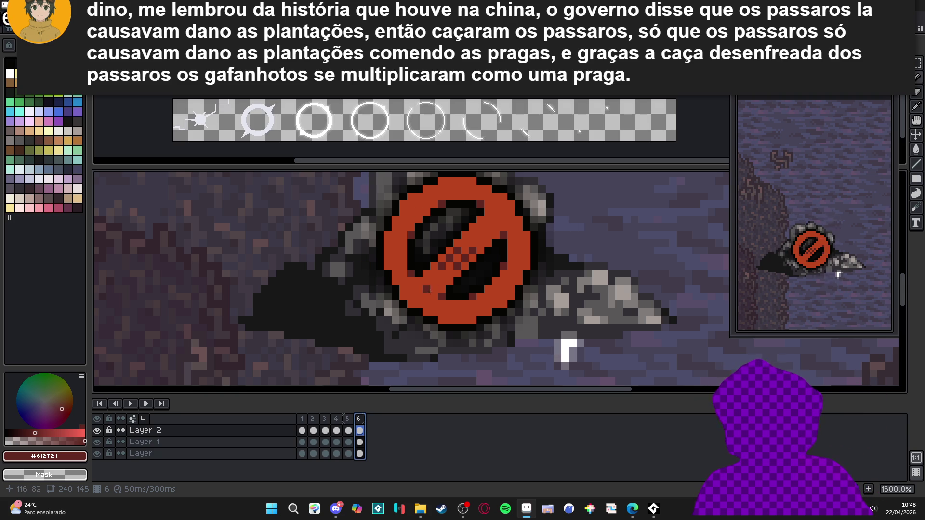
pyautogui.scroll(-1, 465, 274)
pyautogui.scroll(3, 464, 274)
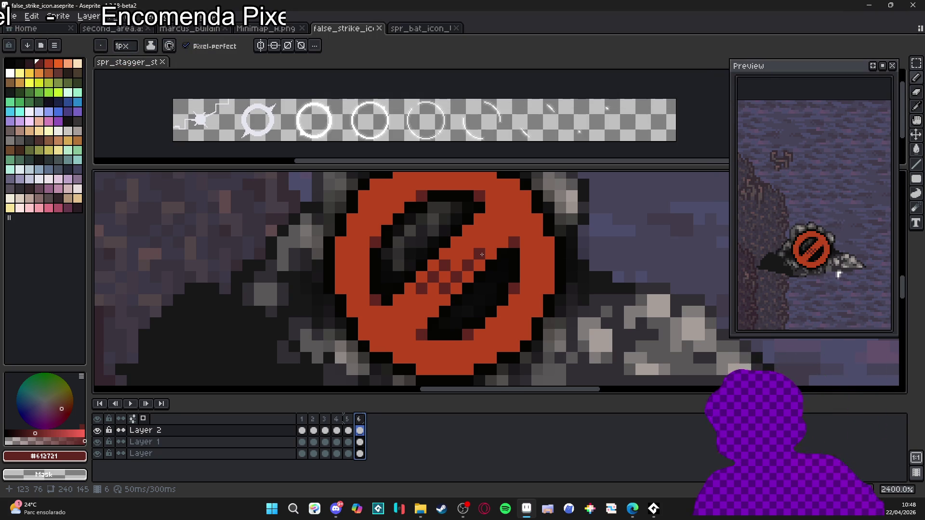
pyautogui.scroll(-5, 444, 301)
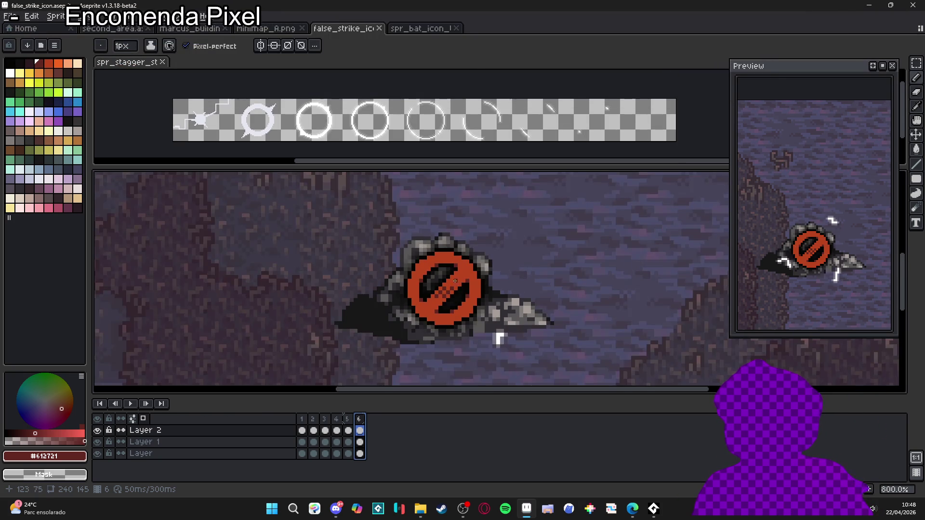
pyautogui.scroll(3, 456, 284)
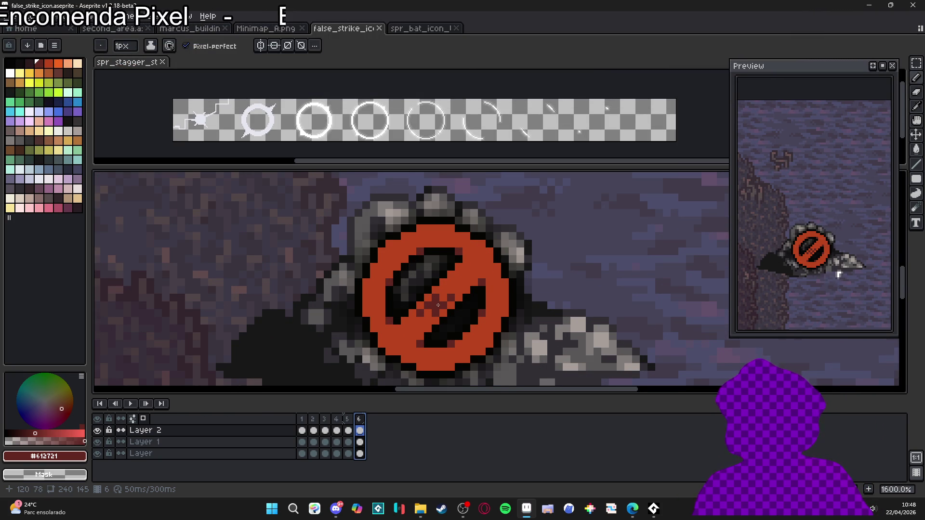
pyautogui.scroll(2, 434, 305)
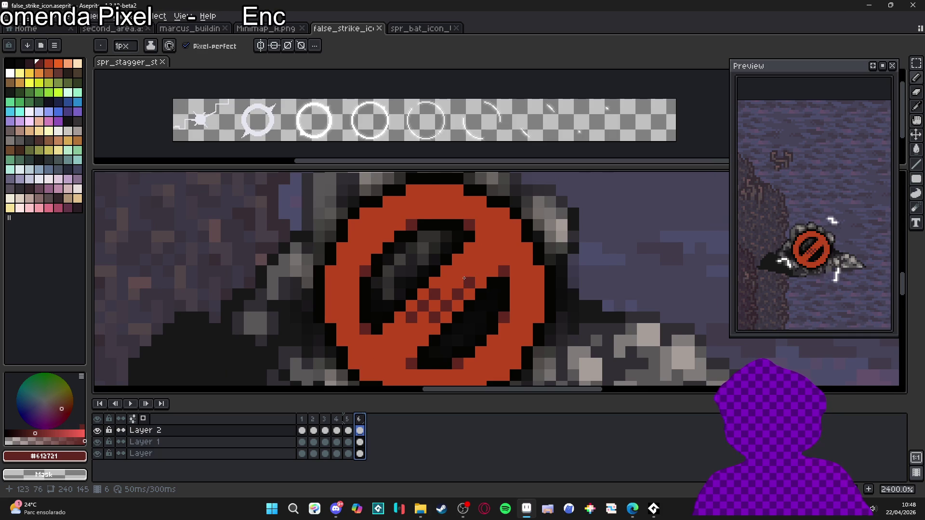
pyautogui.scroll(-1, 465, 279)
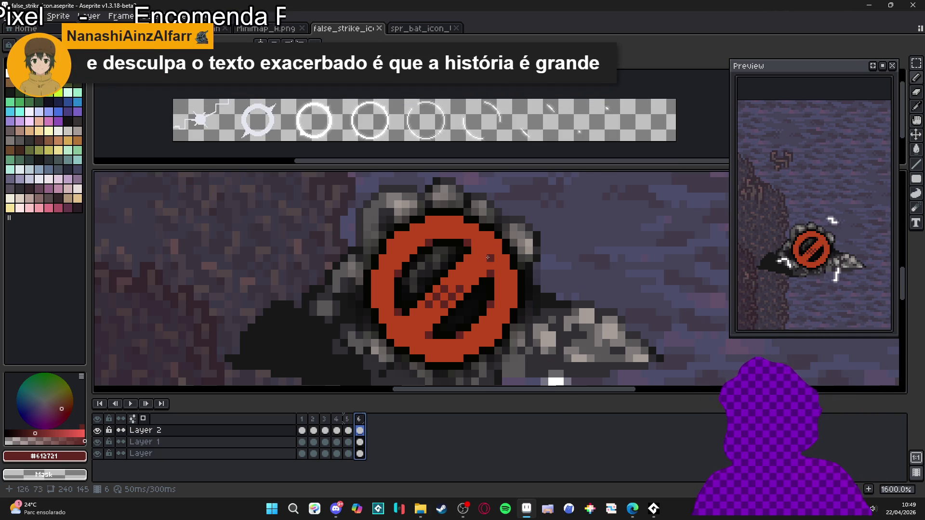
pyautogui.scroll(-1, 429, 311)
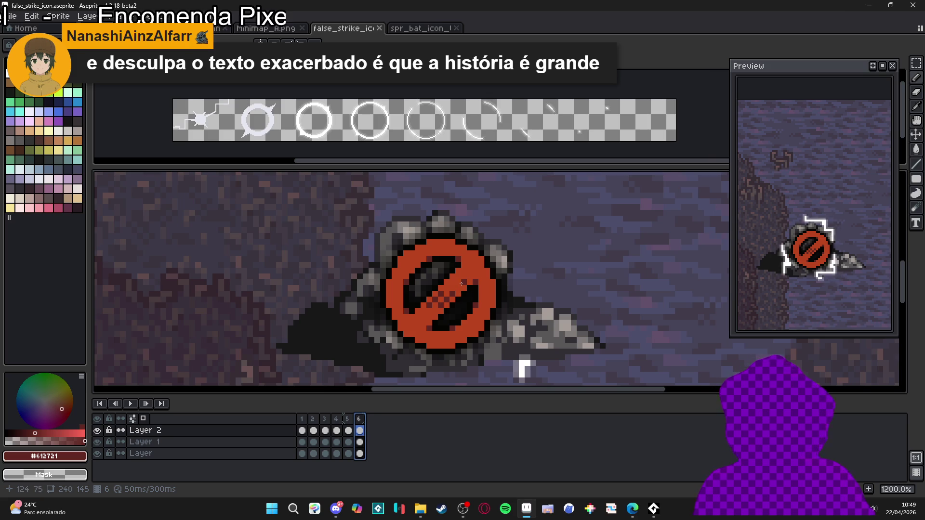
pyautogui.click(301, 419)
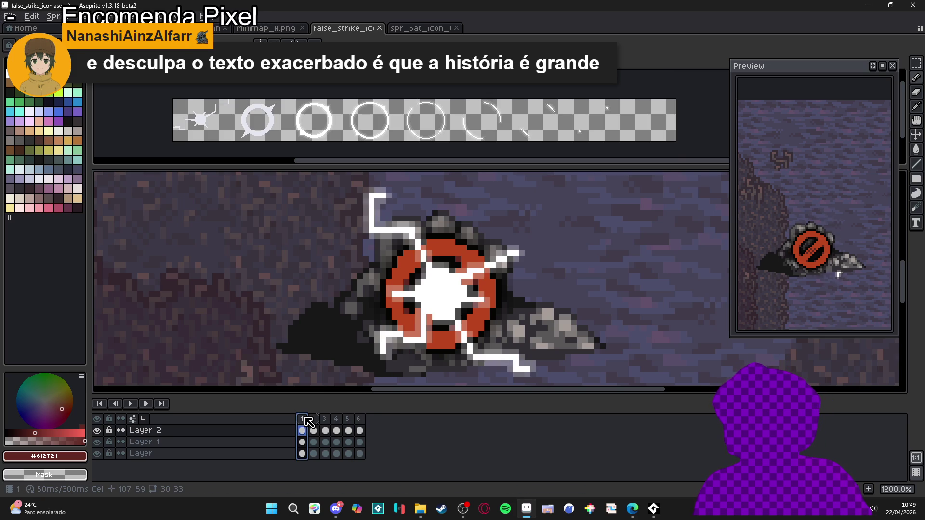
pyautogui.click(313, 419)
pyautogui.click(325, 419)
pyautogui.click(336, 419)
pyautogui.click(348, 419)
pyautogui.click(361, 423)
pyautogui.scroll(-5, 468, 315)
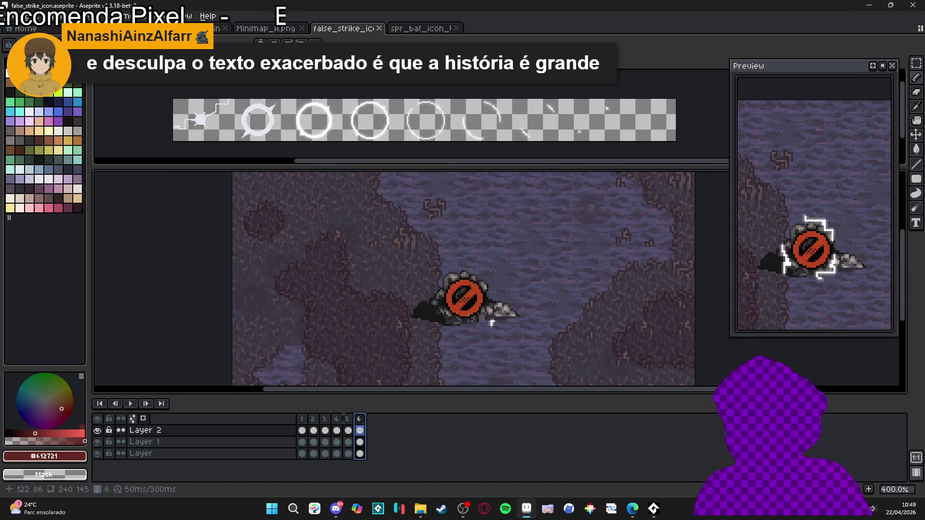
pyautogui.scroll(2, 469, 315)
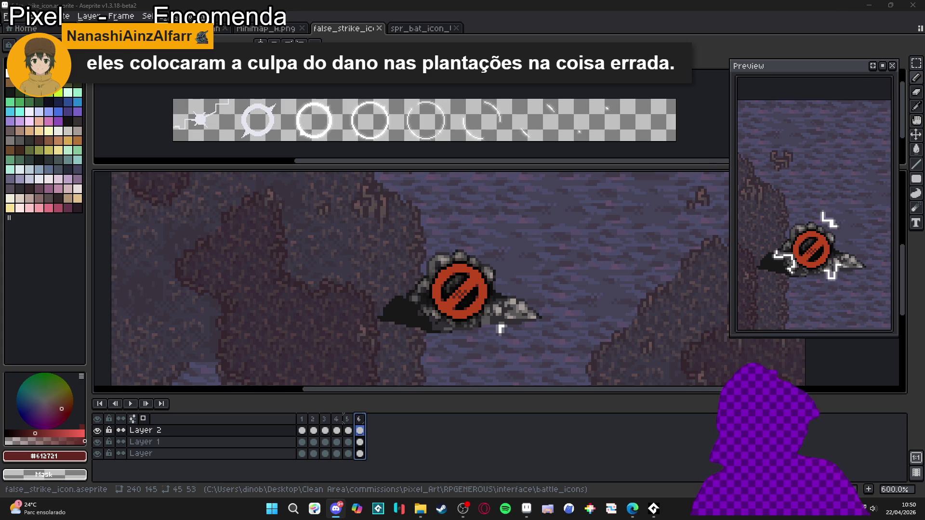
pyautogui.click(430, 243)
pyautogui.moveTo(448, 292); pyautogui.dragTo(436, 279)
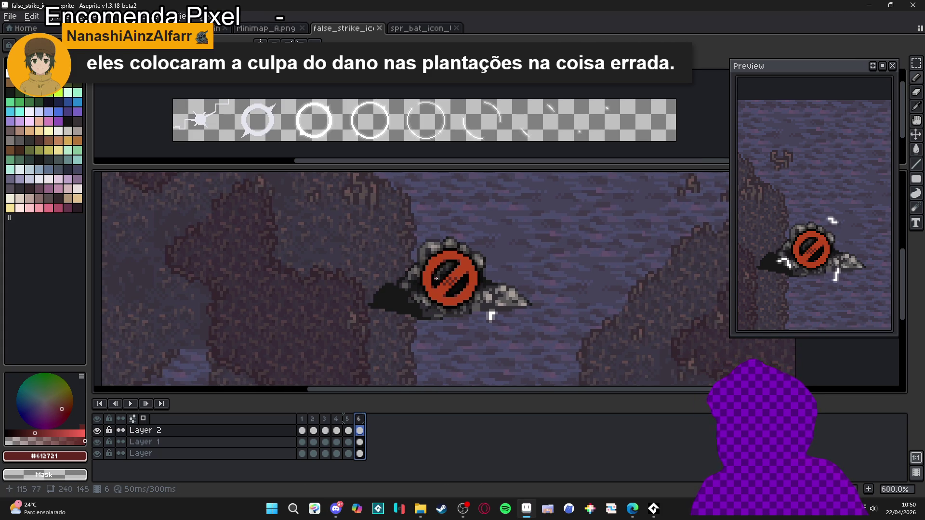
pyautogui.click(300, 424)
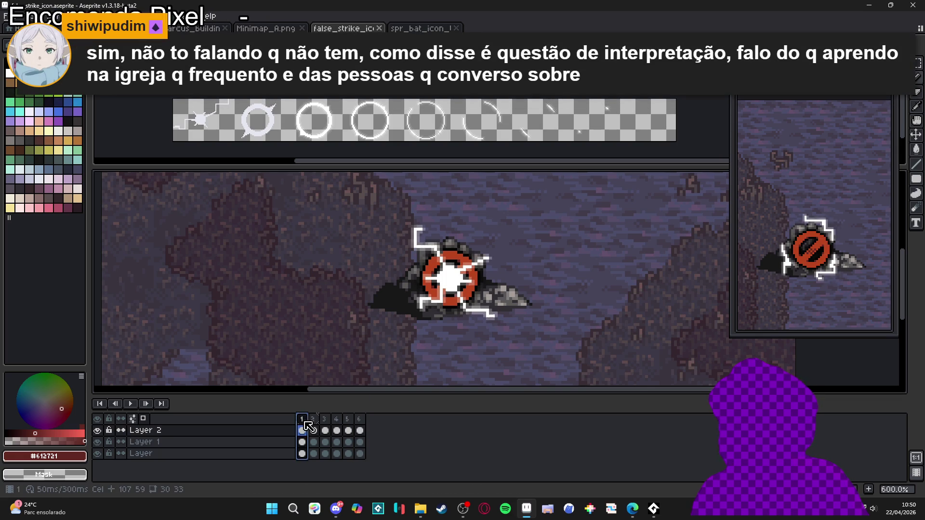
pyautogui.click(315, 428)
pyautogui.click(326, 430)
pyautogui.click(337, 430)
pyautogui.click(349, 428)
pyautogui.click(361, 427)
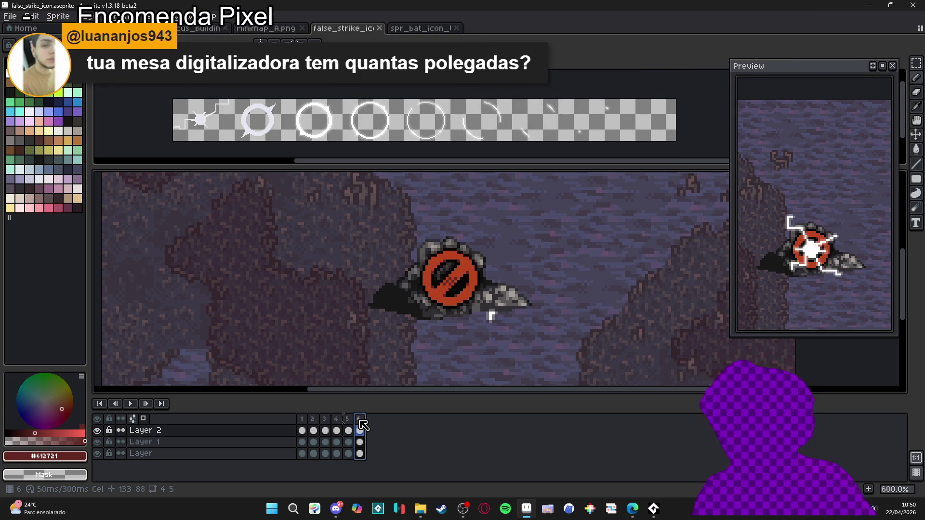
pyautogui.click(302, 429)
pyautogui.click(313, 429)
pyautogui.click(326, 429)
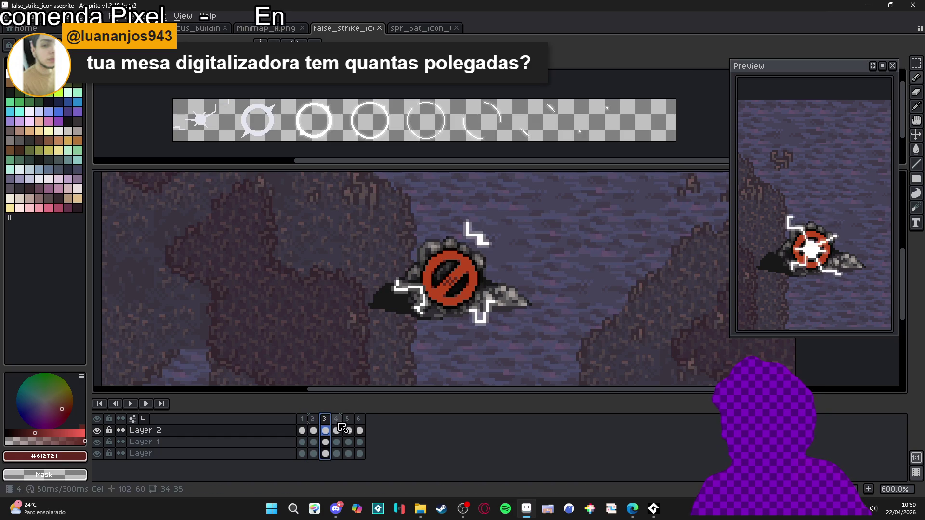
pyautogui.click(303, 422)
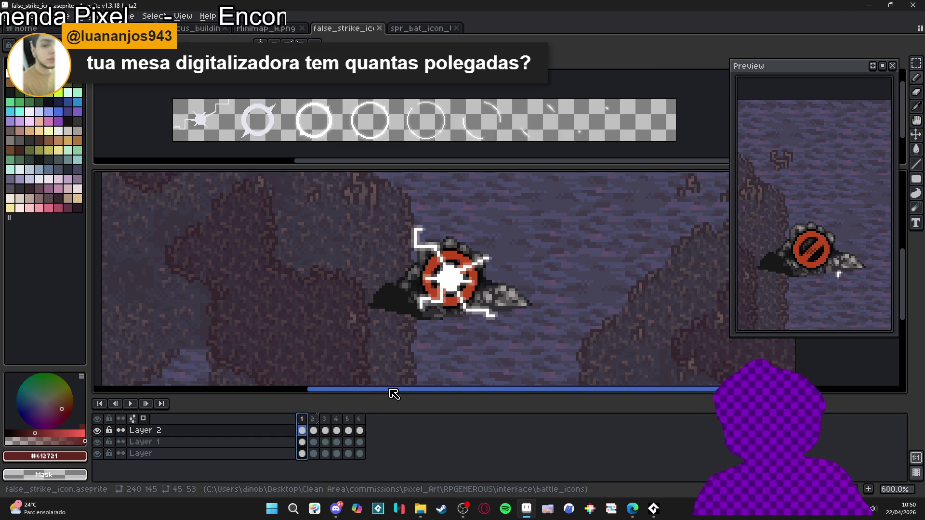
pyautogui.click(315, 426)
pyautogui.click(303, 424)
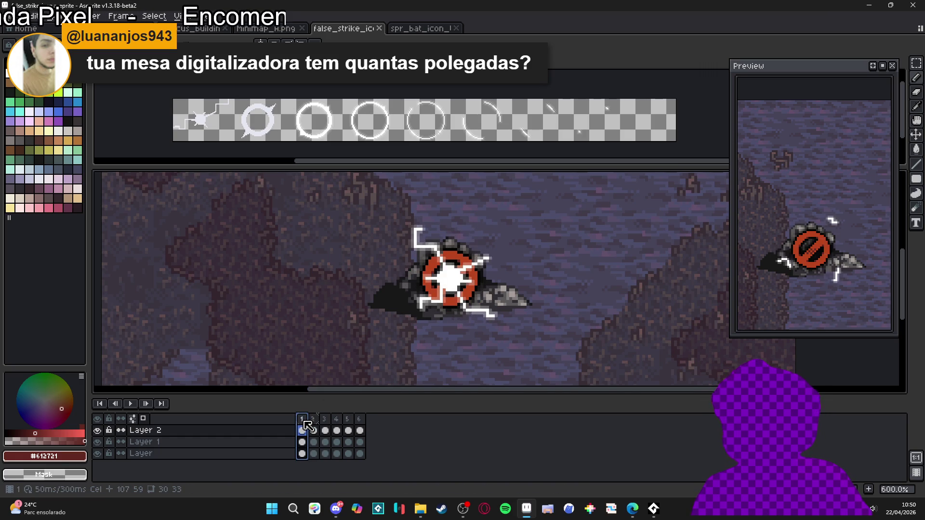
pyautogui.click(314, 427)
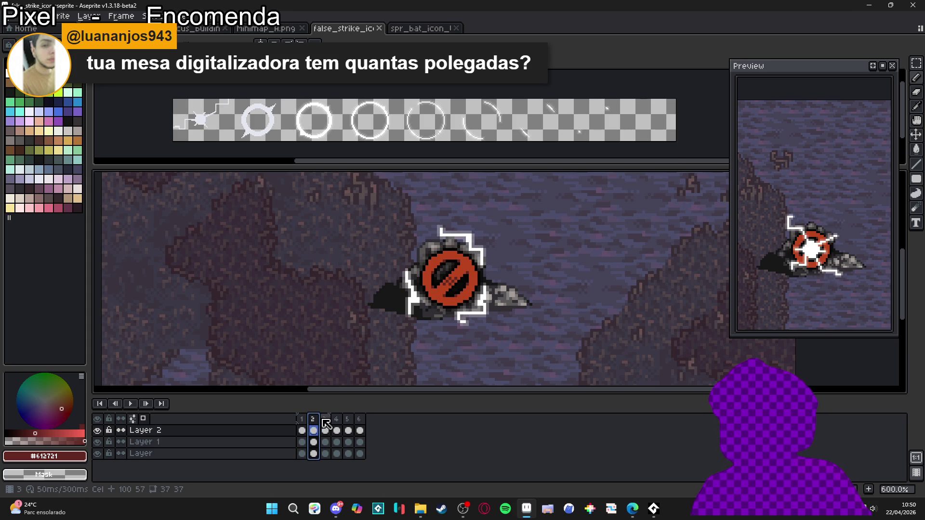
pyautogui.click(325, 426)
pyautogui.click(302, 424)
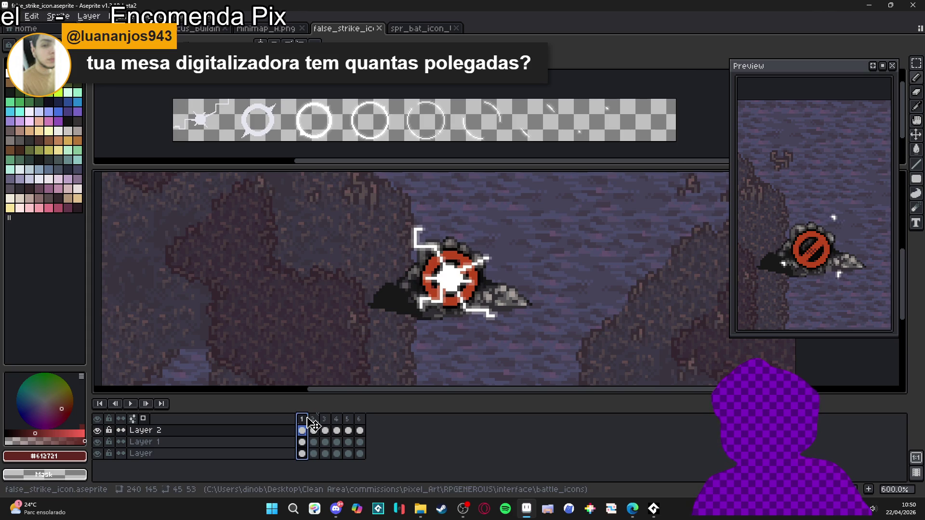
pyautogui.click(314, 427)
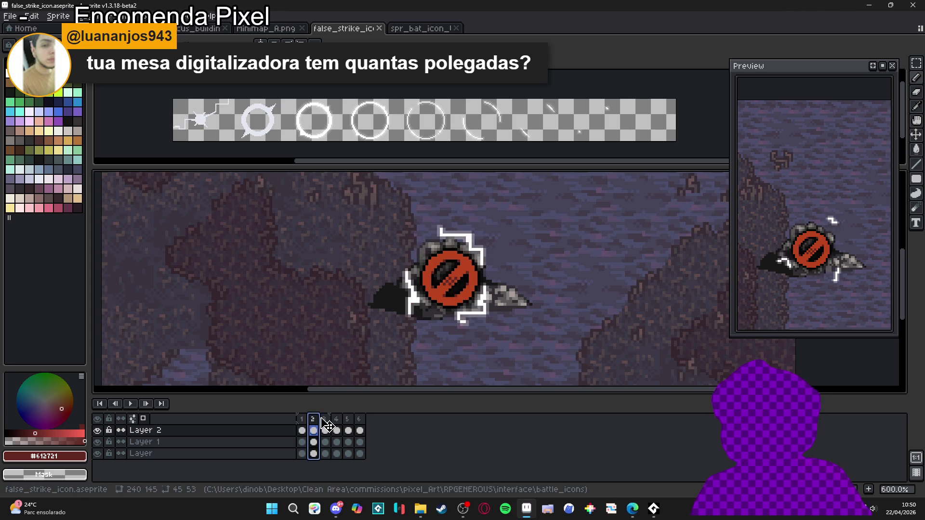
pyautogui.click(325, 426)
pyautogui.click(337, 428)
pyautogui.click(349, 427)
pyautogui.click(360, 427)
pyautogui.click(302, 427)
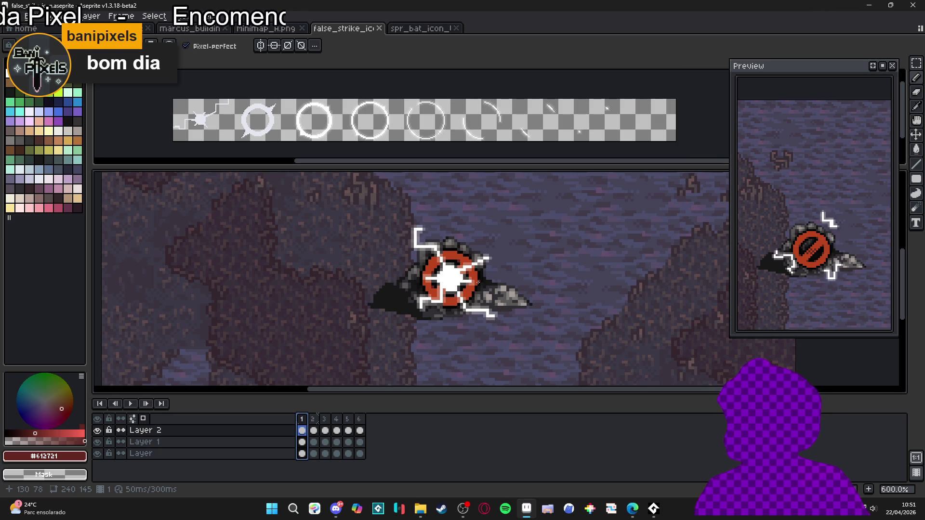
# With the Pencil, sample white and paint a pixel beside the lightning bracket.
pyautogui.press('b')
pyautogui.scroll(4, 477, 282)
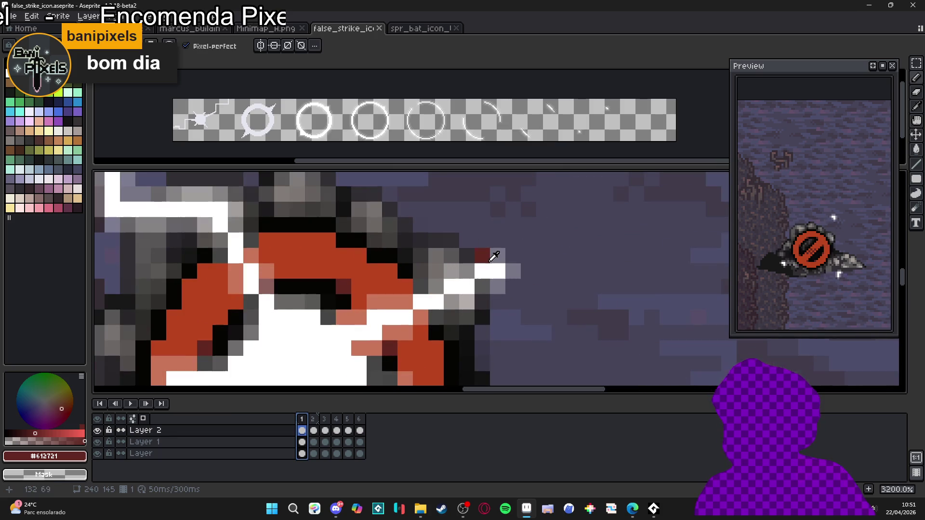
pyautogui.keyDown('alt'); pyautogui.click(491, 263); pyautogui.keyUp('alt')
pyautogui.click(500, 260)
# Undo the stray white pencil stroke above the lightning bracket.
pyautogui.scroll(-2, 501, 260)
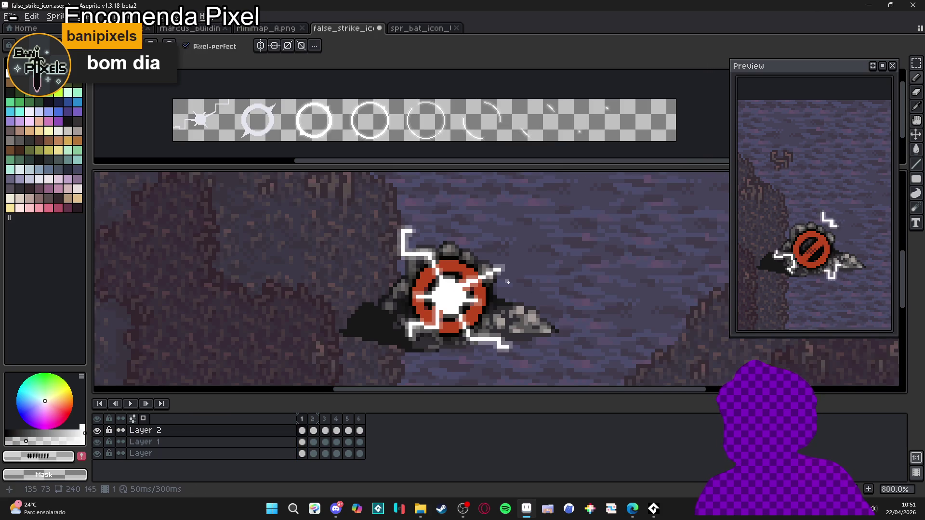
pyautogui.scroll(2, 428, 230)
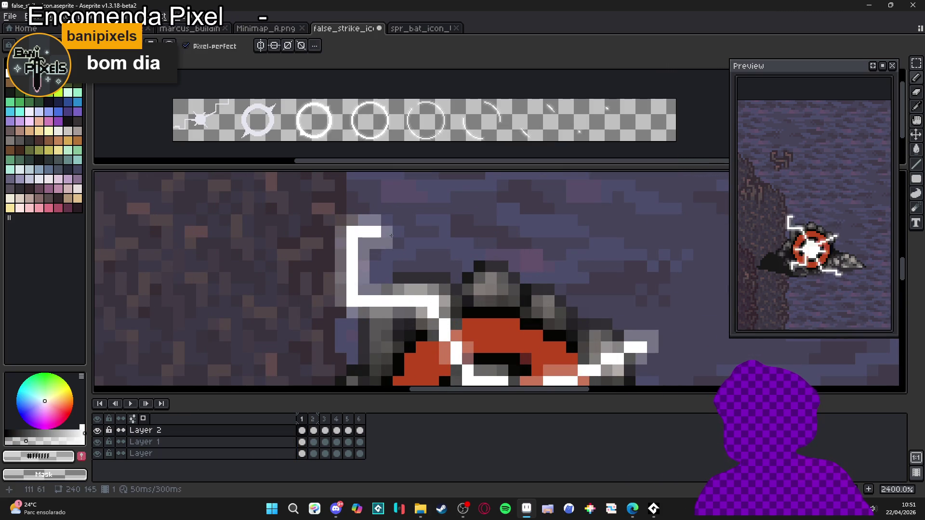
pyautogui.scroll(-4, 415, 282)
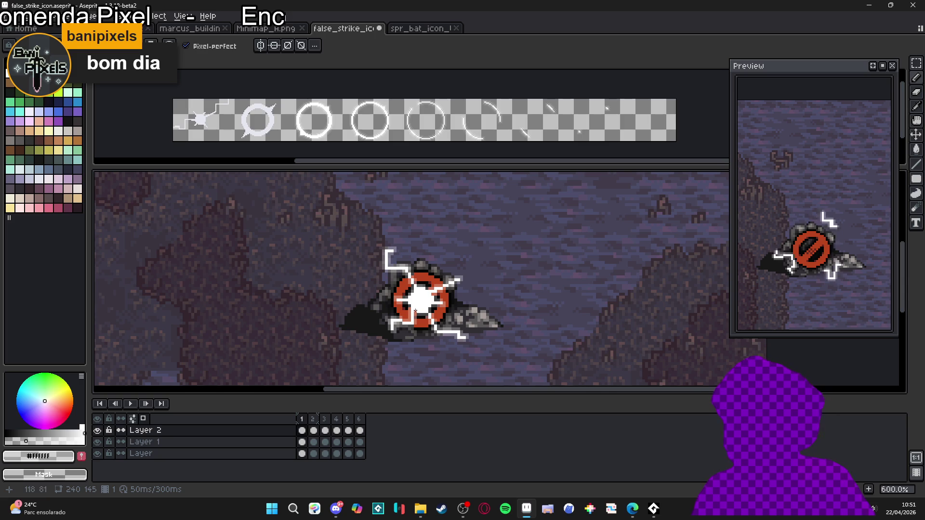
pyautogui.scroll(-1, 453, 321)
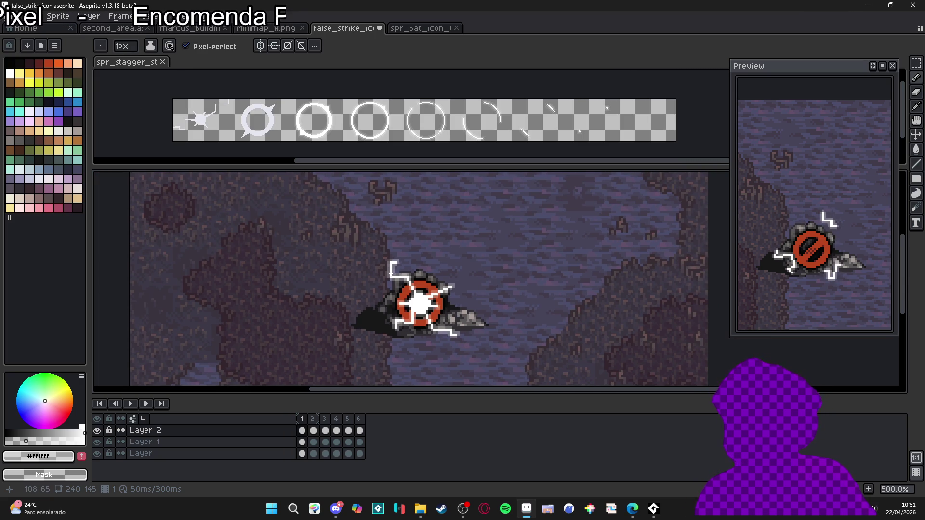
pyautogui.scroll(2, 426, 291)
pyautogui.scroll(-2, 386, 281)
pyautogui.moveTo(387, 281); pyautogui.dragTo(375, 280)
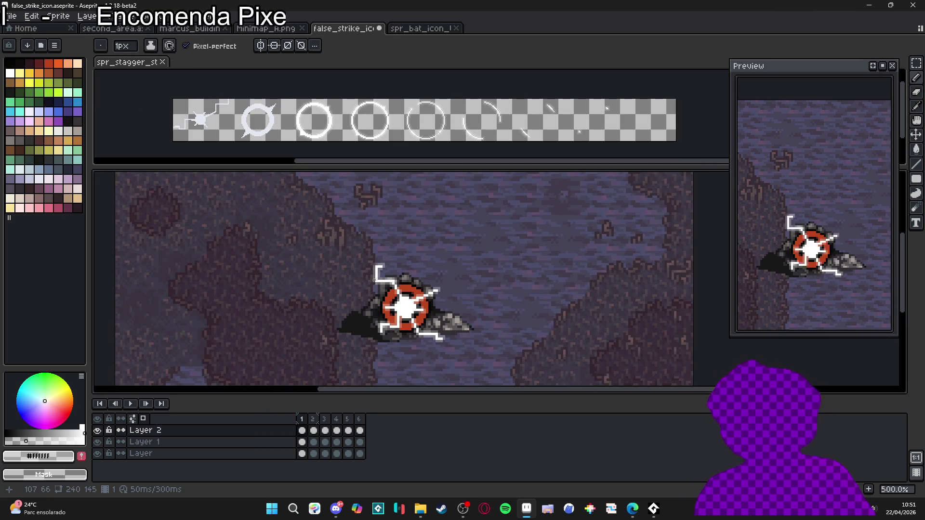
pyautogui.scroll(3, 377, 273)
pyautogui.scroll(3, 377, 263)
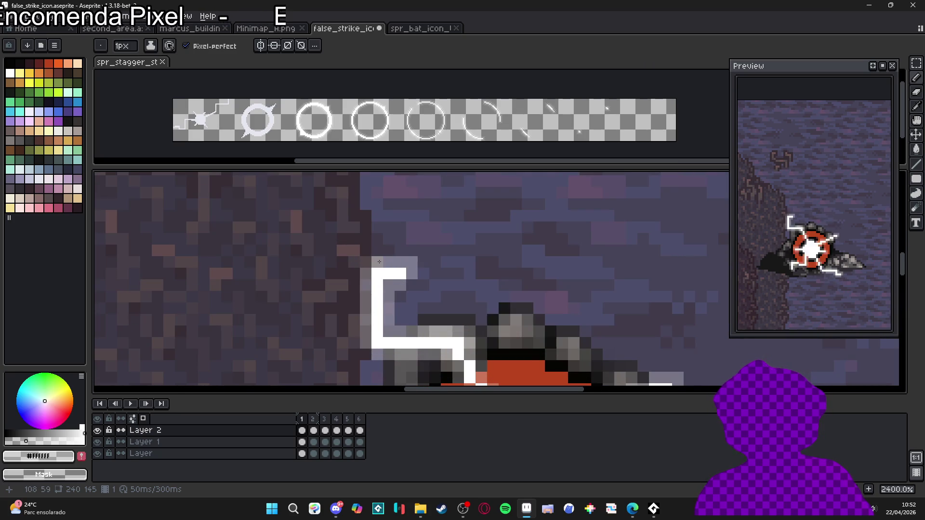
pyautogui.hotkey('ctrl', 'z')
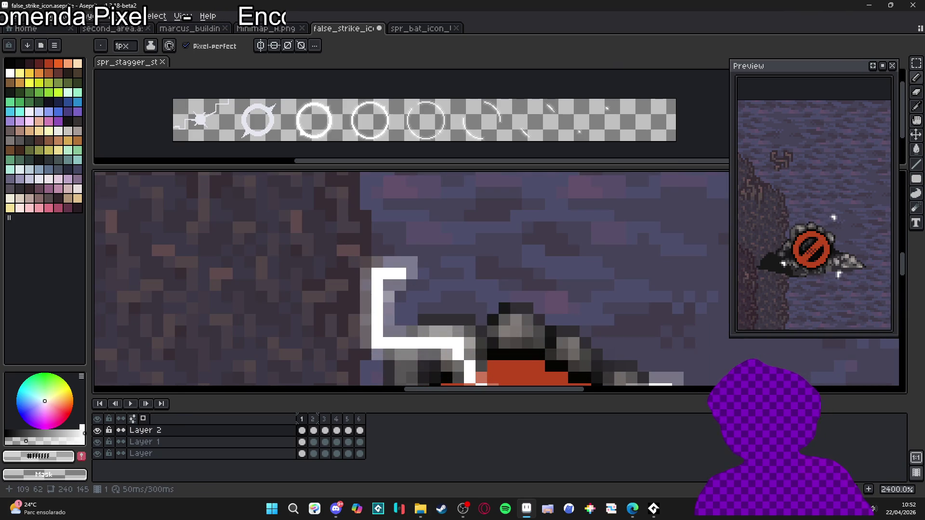
# Preview frames 2 through 6, then save the strike icon file.
pyautogui.scroll(-4, 397, 285)
pyautogui.moveTo(387, 302); pyautogui.dragTo(377, 254)
pyautogui.scroll(-1, 377, 255)
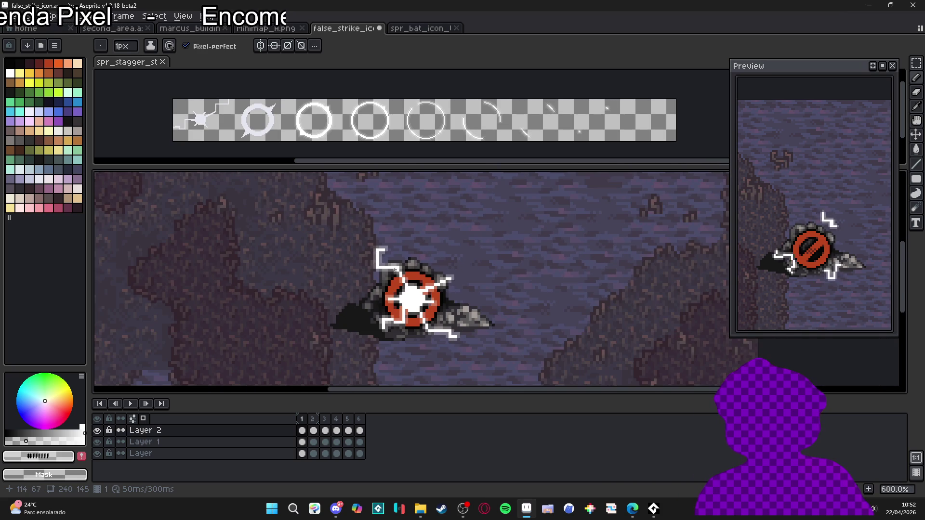
pyautogui.click(314, 420)
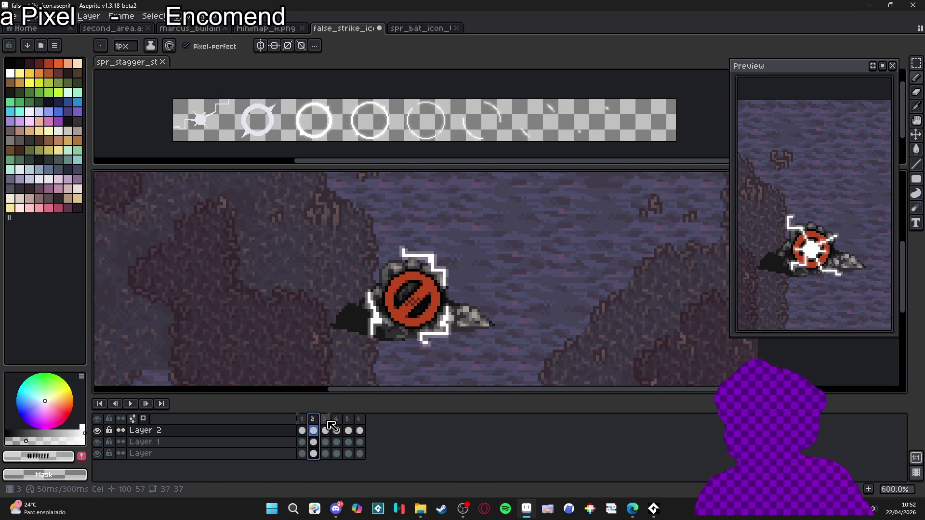
pyautogui.click(326, 420)
pyautogui.click(337, 420)
pyautogui.click(349, 420)
pyautogui.click(359, 419)
pyautogui.hotkey('ctrl', 's')
pyautogui.scroll(-1, 408, 321)
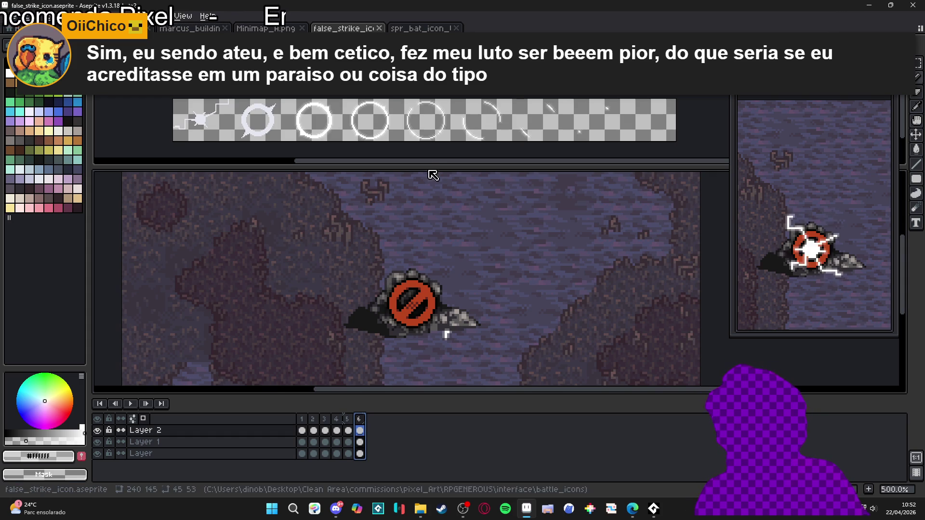
pyautogui.moveTo(424, 170)
pyautogui.mouseDown()
pyautogui.moveTo(446, 164)
pyautogui.moveTo(411, 149)
pyautogui.moveTo(425, 143)
pyautogui.mouseUp()
pyautogui.click(417, 113)
pyautogui.click(379, 276)
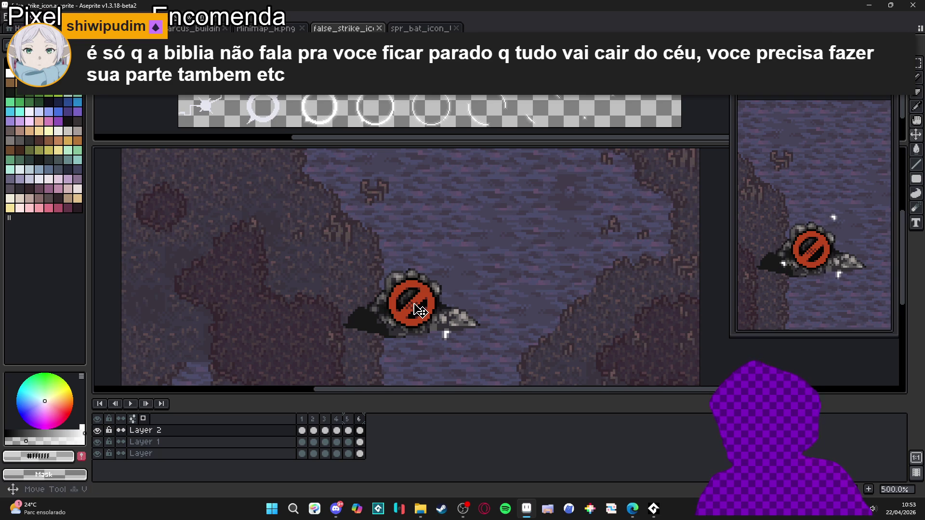
pyautogui.press('Down')
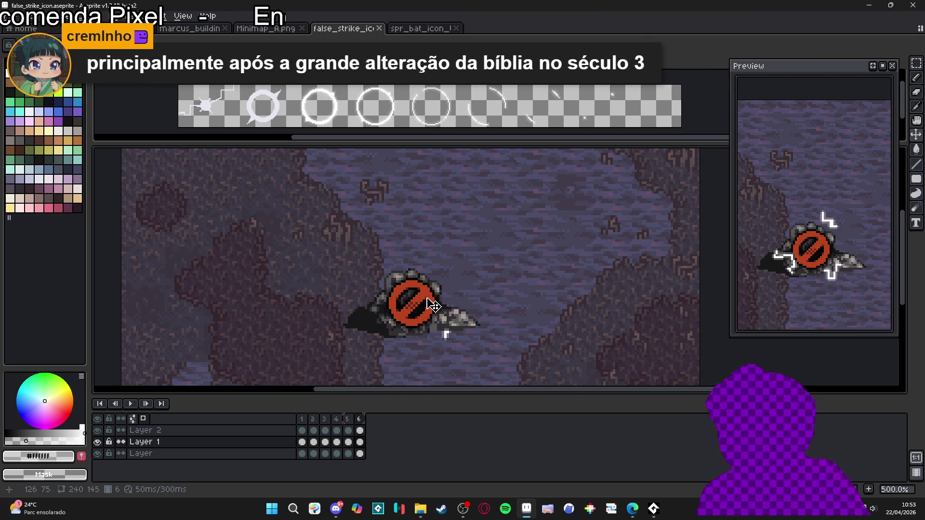
pyautogui.scroll(1, 429, 306)
pyautogui.scroll(-3, 429, 306)
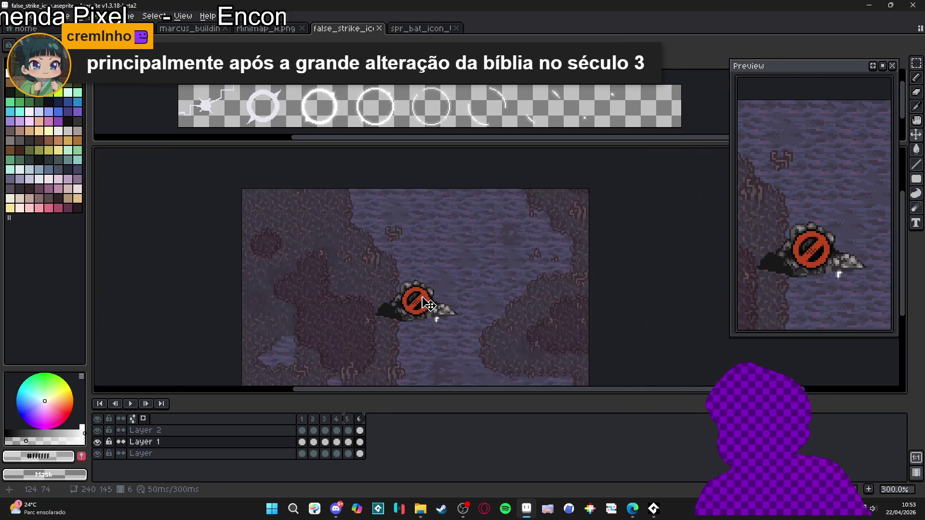
pyautogui.scroll(1, 429, 305)
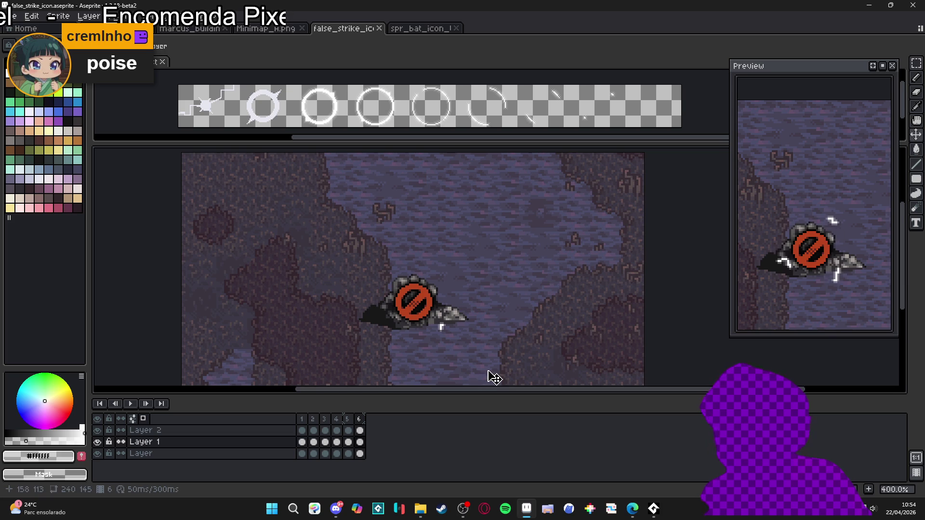
# Add a new frame 7 and erase the spark from Layer 2 on it.
pyautogui.hotkey('alt', 'n')
pyautogui.hotkey('ctrl', 'z')
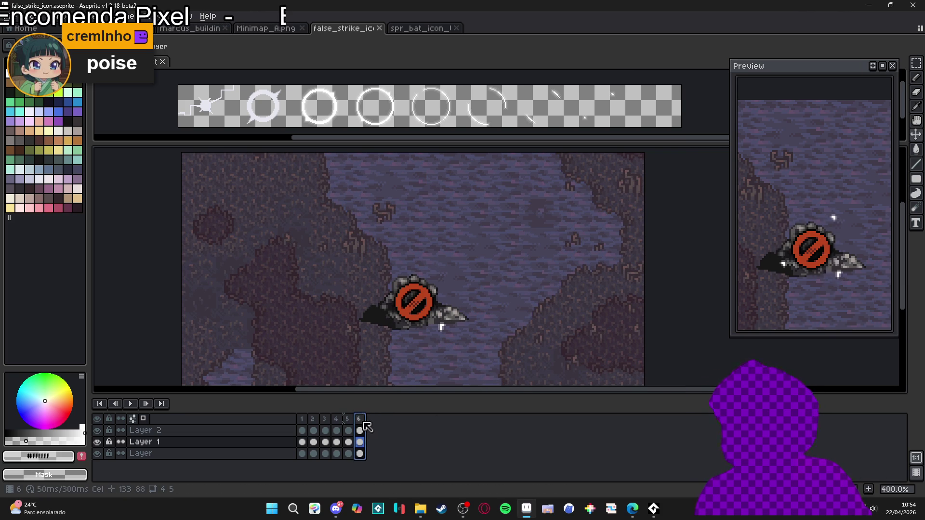
pyautogui.hotkey('alt', 'n')
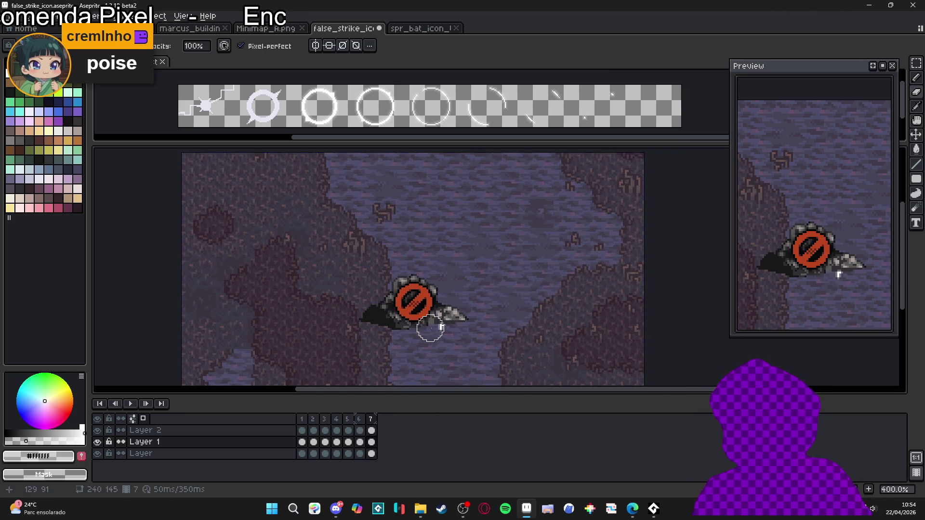
pyautogui.scroll(2, 447, 331)
pyautogui.press('e')
pyautogui.press('Up')
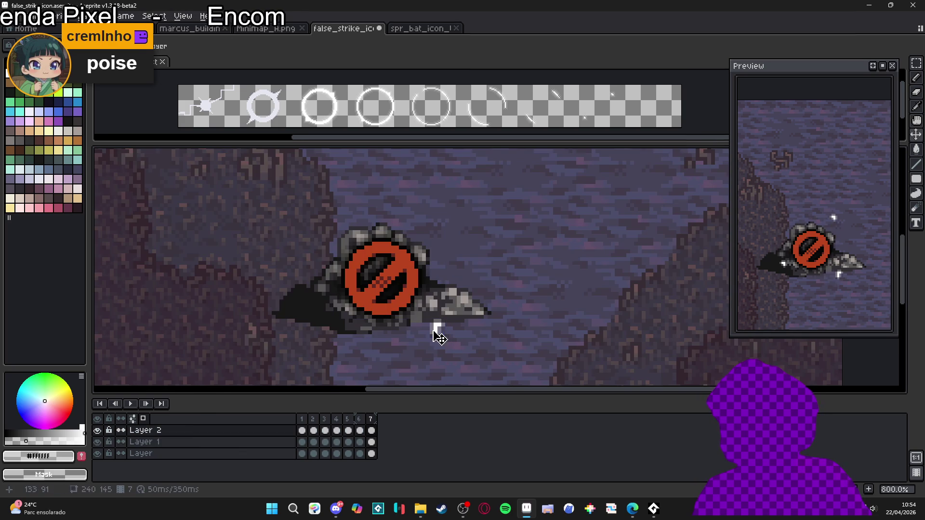
pyautogui.click(444, 320)
pyautogui.scroll(-2, 445, 320)
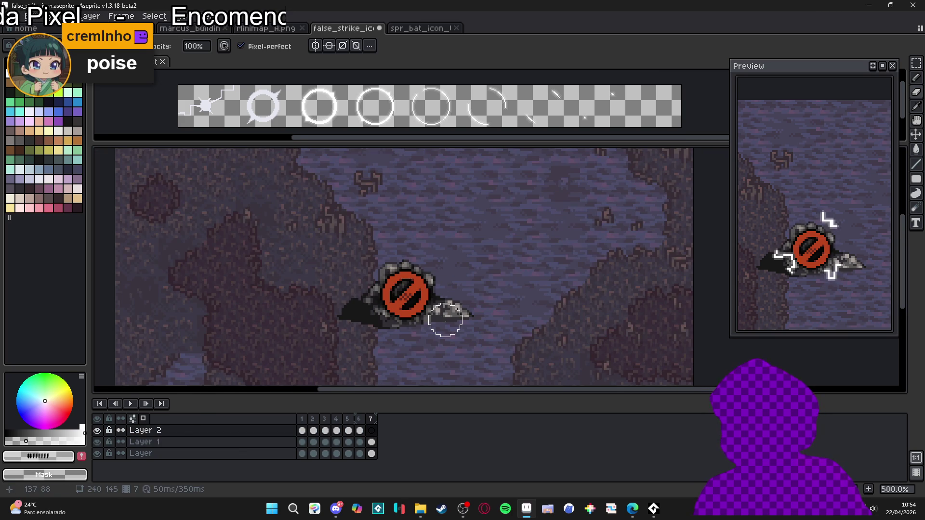
pyautogui.scroll(-2, 465, 302)
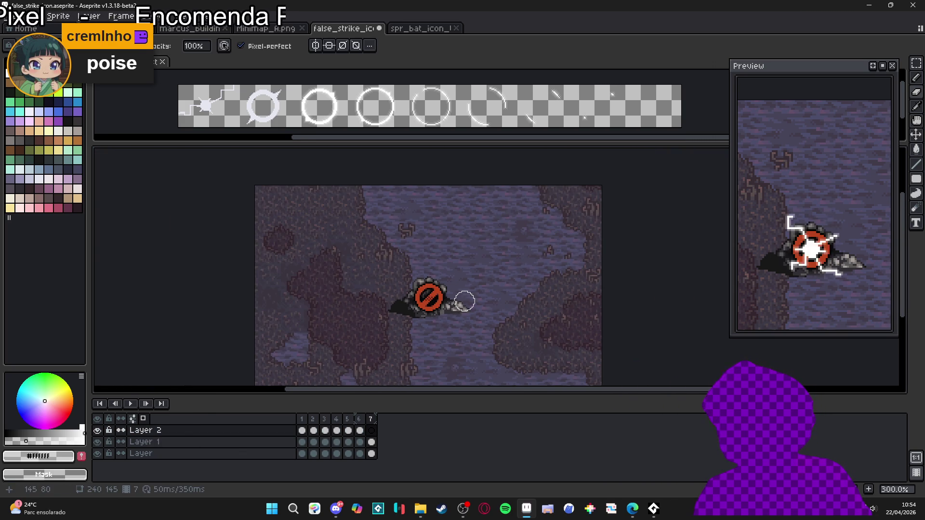
pyautogui.scroll(6, 438, 311)
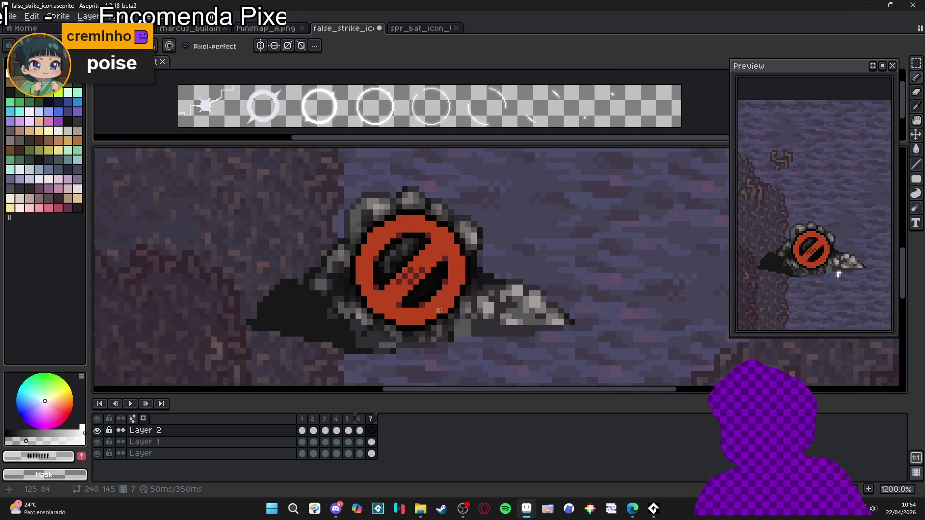
pyautogui.scroll(-2, 440, 310)
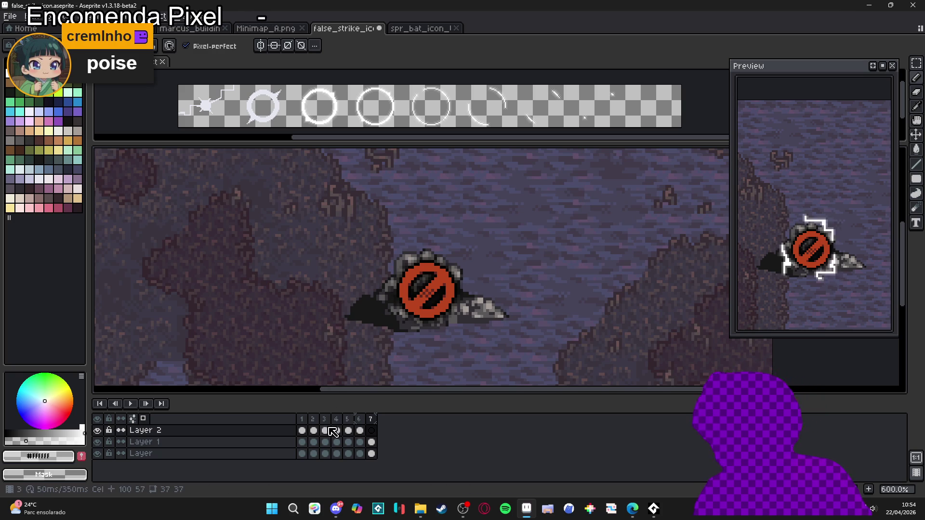
# Preview frames 2 through 7 of the animation in turn.
pyautogui.click(311, 421)
pyautogui.click(326, 421)
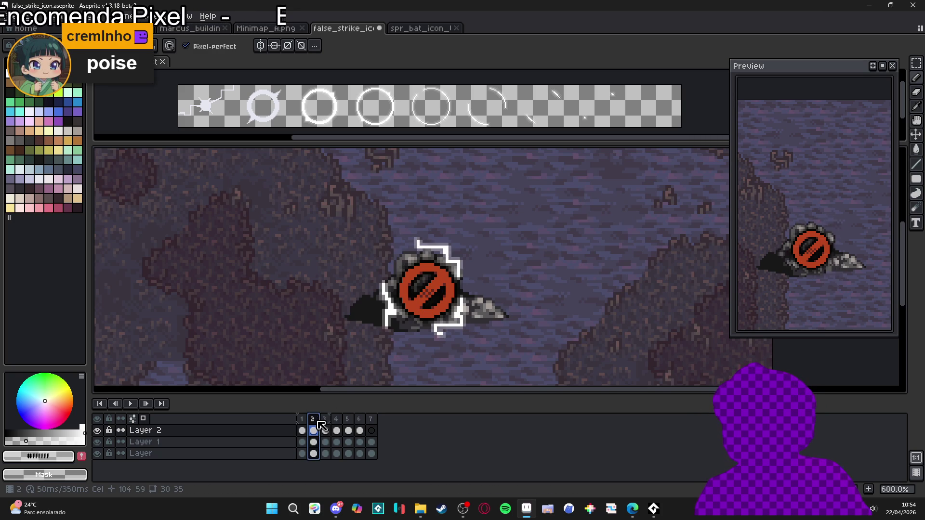
pyautogui.click(337, 420)
pyautogui.click(348, 421)
pyautogui.click(359, 421)
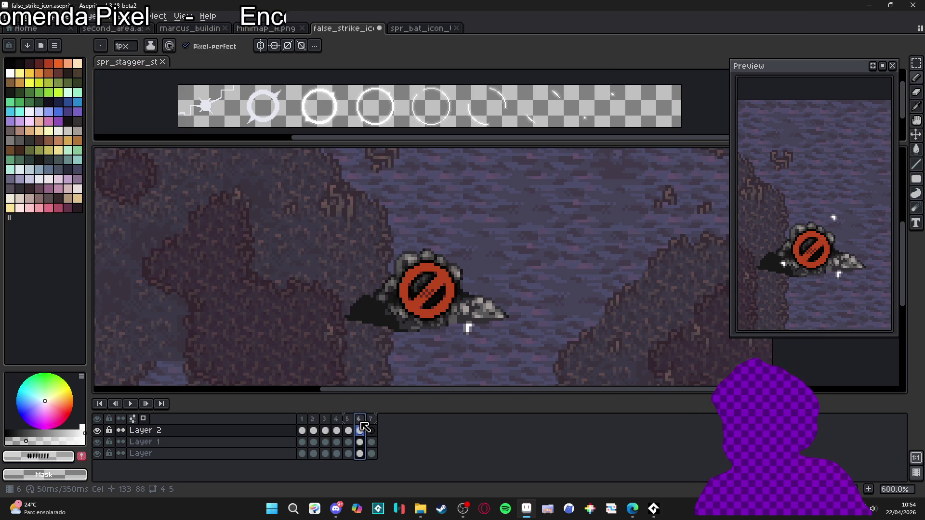
pyautogui.click(371, 419)
pyautogui.scroll(-2, 393, 359)
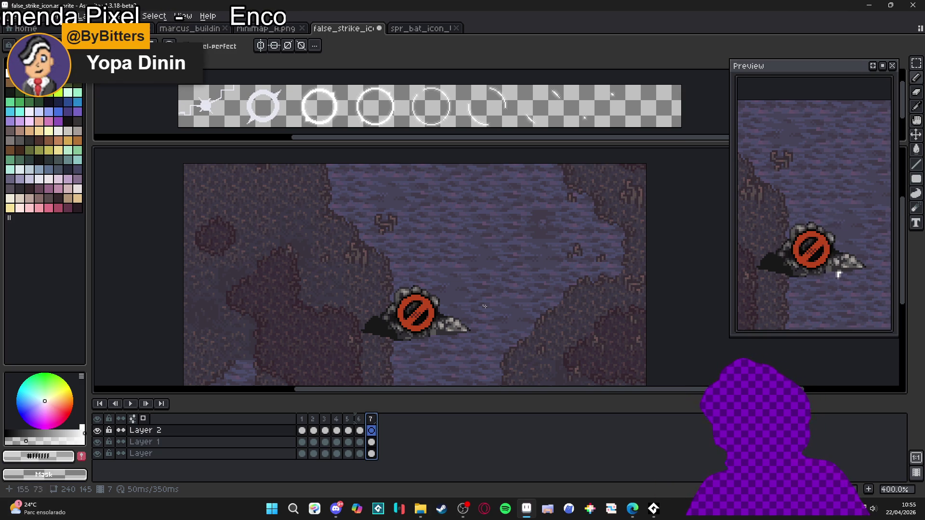
pyautogui.moveTo(405, 333); pyautogui.dragTo(392, 320)
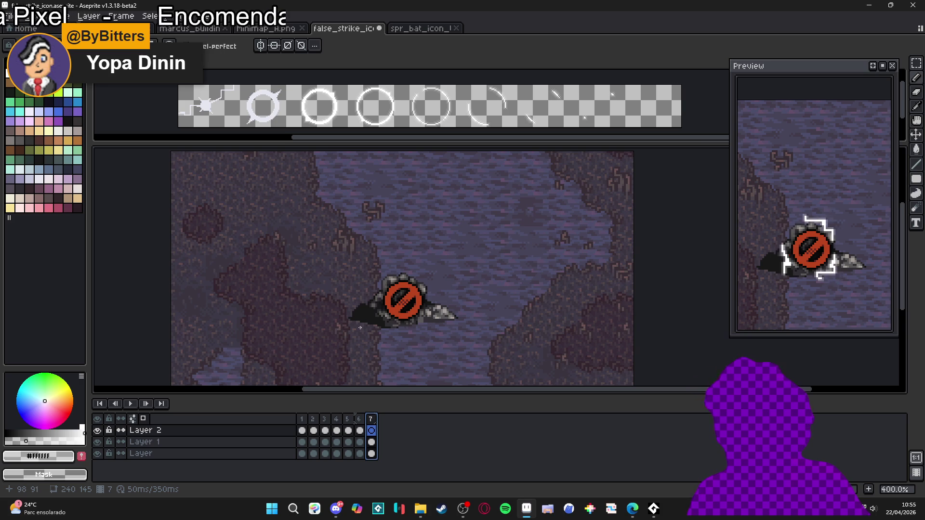
# Select Layer 1 and pick the sign's dark red #612721 as drawing colour.
pyautogui.scroll(1, 398, 313)
pyautogui.keyDown('ctrl'); pyautogui.click(404, 315); pyautogui.keyUp('ctrl')
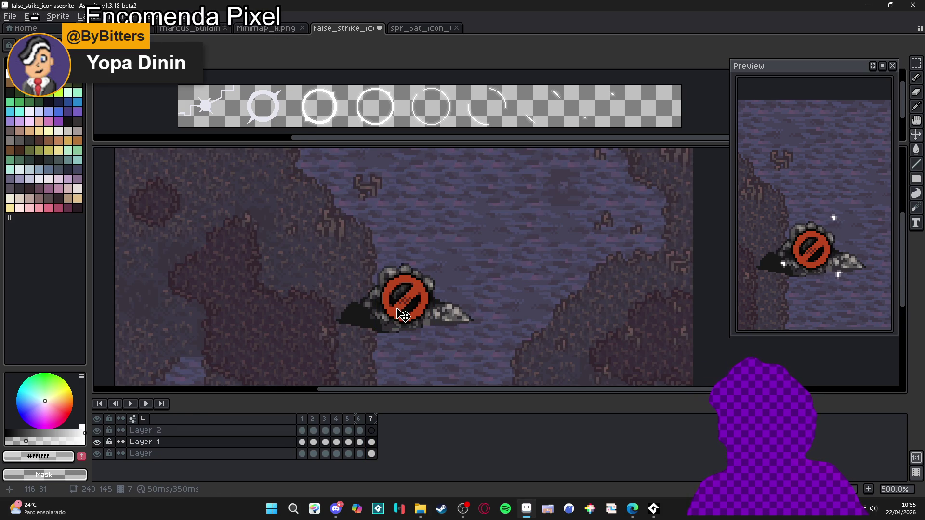
pyautogui.scroll(5, 404, 311)
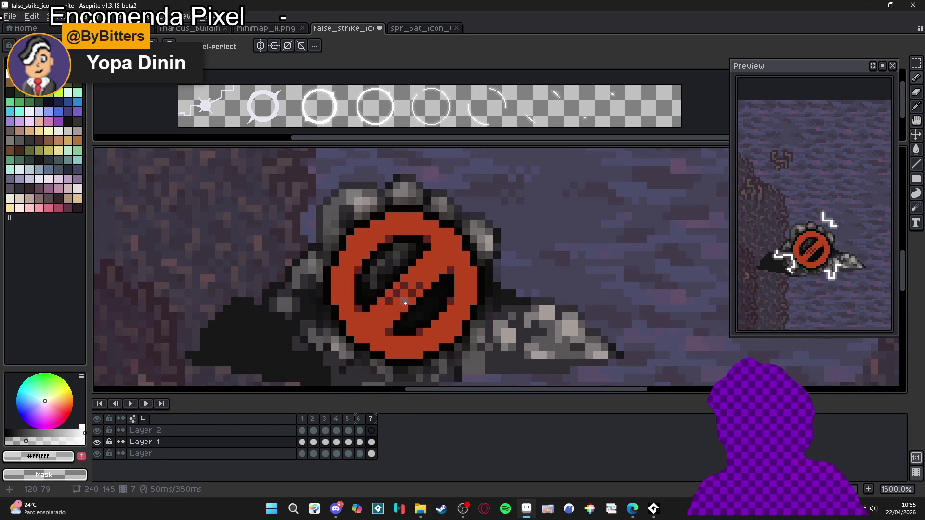
pyautogui.keyDown('alt'); pyautogui.click(406, 302); pyautogui.keyUp('alt')
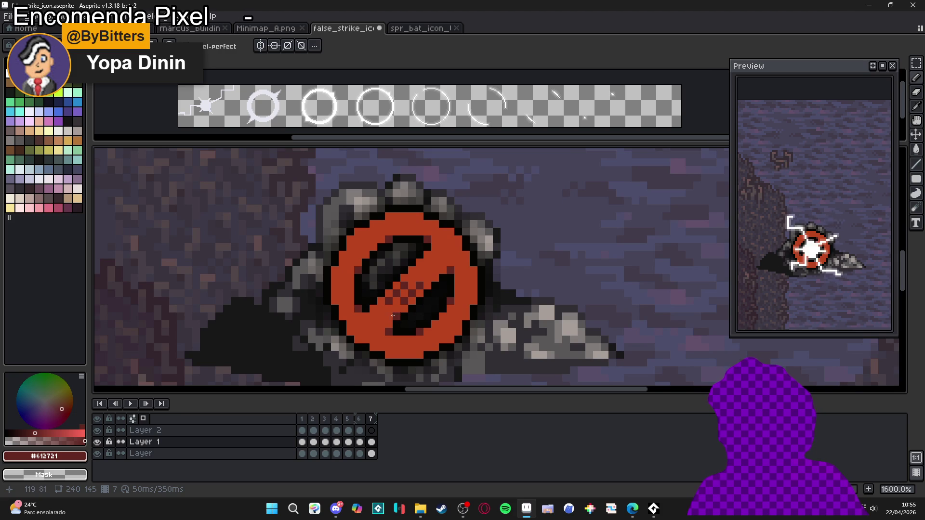
# Add dark red pixels to the slash's checker pattern and lower-left end, then hide Layer 1.
pyautogui.click(420, 279)
pyautogui.click(389, 308)
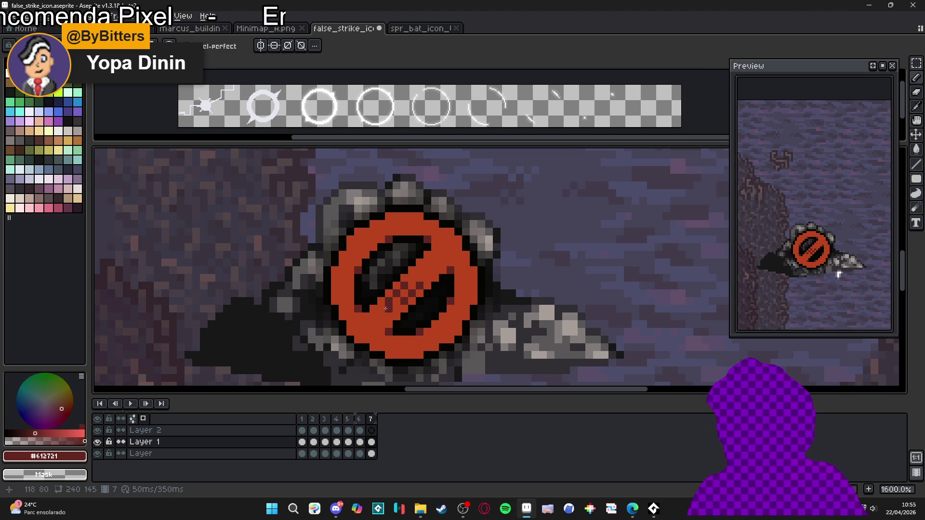
pyautogui.scroll(-3, 383, 309)
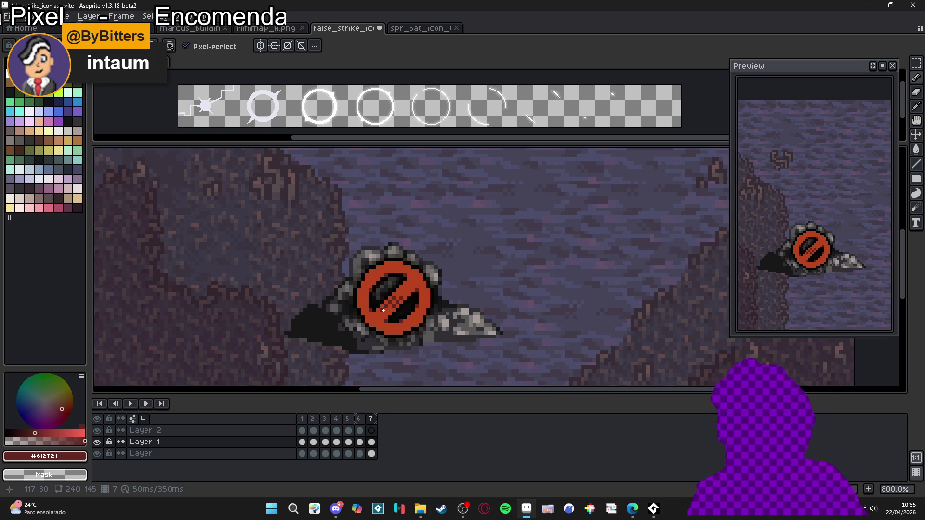
pyautogui.scroll(-2, 384, 309)
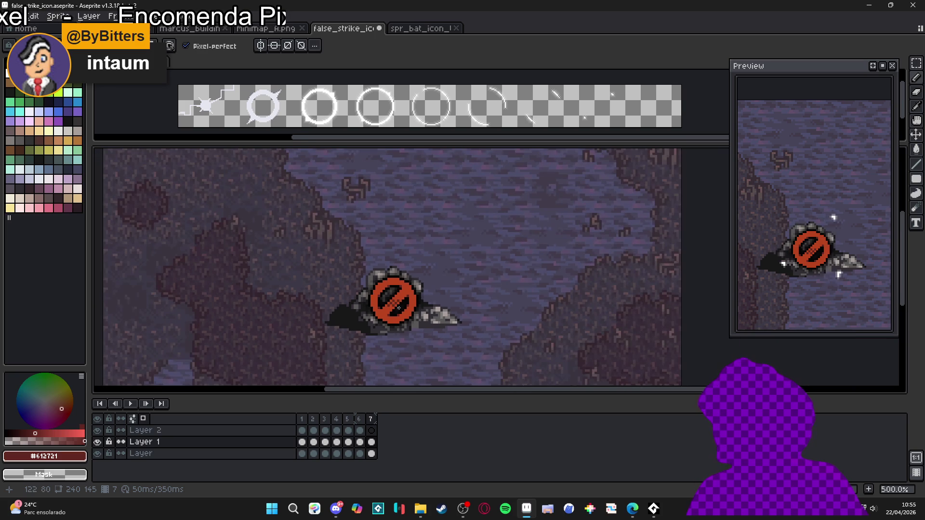
pyautogui.click(97, 442)
# Show only the Layer 2 lightning on frame 1 and trim the sprite to it.
pyautogui.click(97, 442)
pyautogui.click(97, 430)
pyautogui.moveTo(98, 441); pyautogui.dragTo(98, 453)
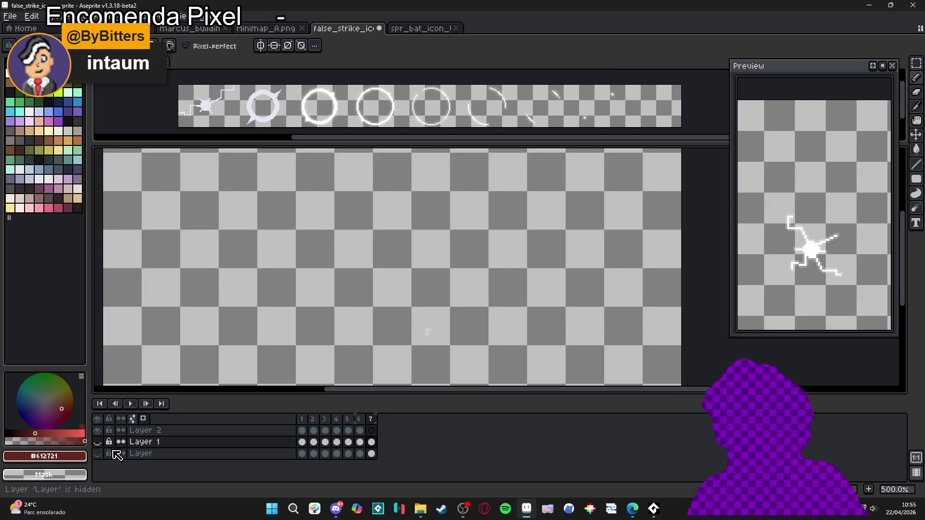
pyautogui.click(301, 418)
pyautogui.scroll(-3, 374, 258)
pyautogui.click(48, 16)
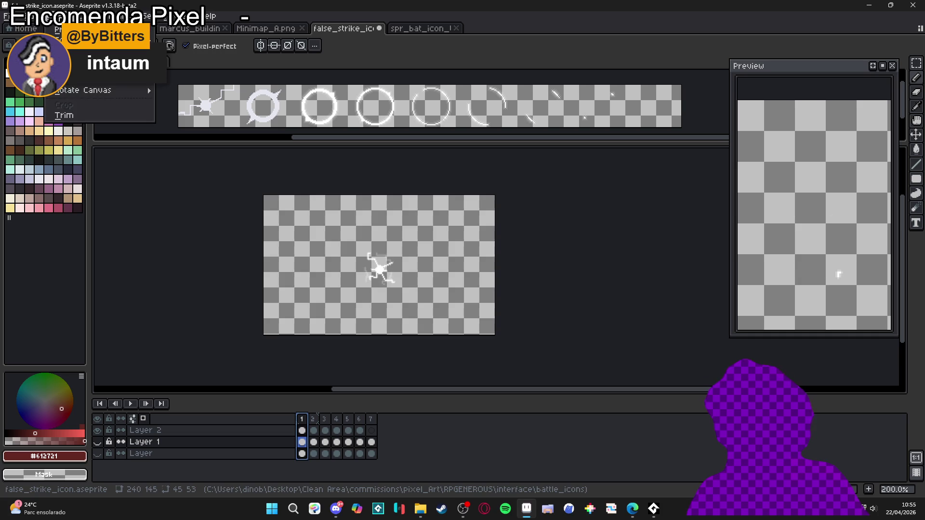
pyautogui.click(67, 156)
# Set up a By Rows sprite sheet export with Output File enabled and browse for its location.
pyautogui.hotkey('ctrl', 'e')
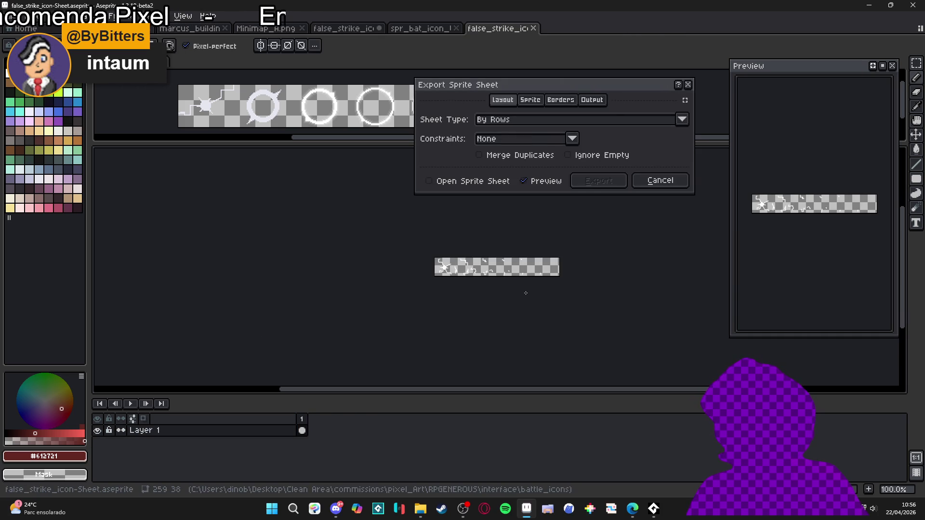
pyautogui.click(615, 116)
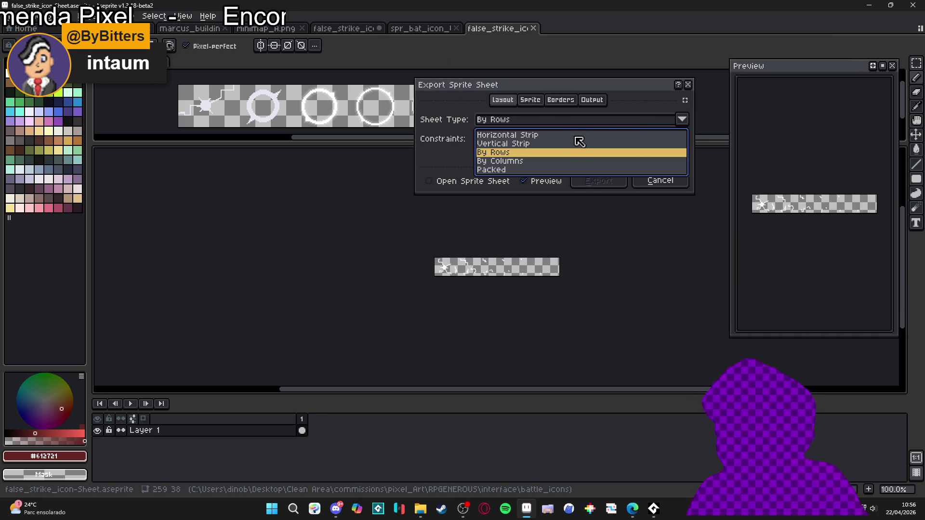
pyautogui.click(644, 120)
pyautogui.click(591, 100)
pyautogui.click(425, 118)
pyautogui.click(683, 119)
pyautogui.click(595, 133)
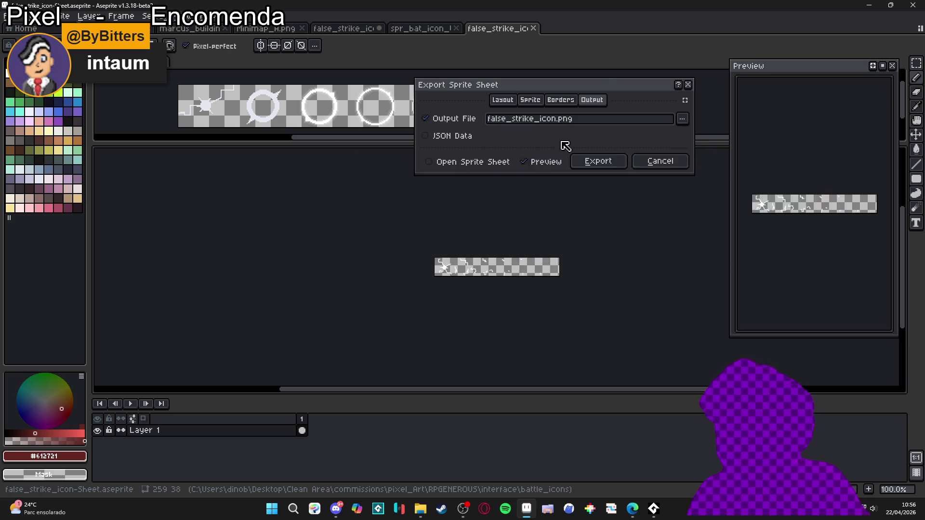
pyautogui.moveTo(609, 75)
pyautogui.mouseDown()
pyautogui.moveTo(265, 207)
pyautogui.moveTo(259, 197)
pyautogui.mouseUp()
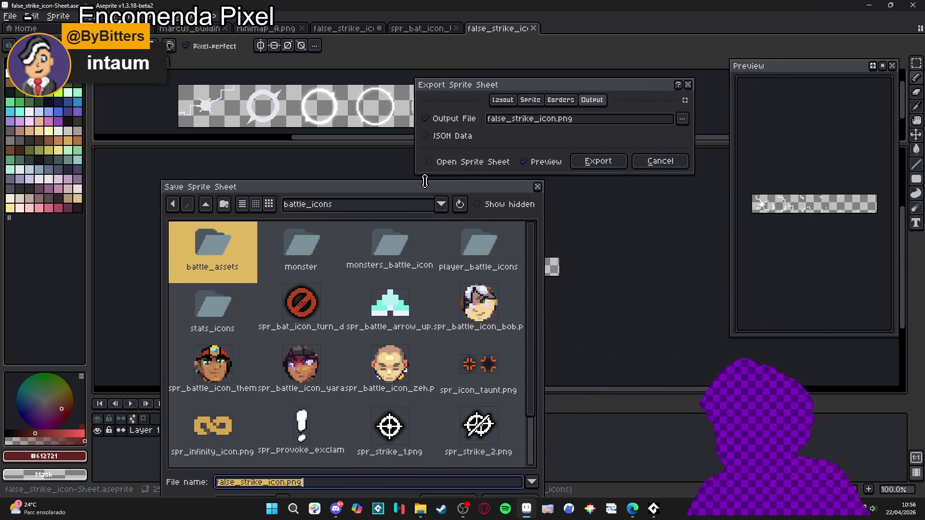
pyautogui.moveTo(423, 191)
pyautogui.mouseDown()
pyautogui.moveTo(284, 111)
pyautogui.moveTo(332, 128)
pyautogui.moveTo(280, 111)
pyautogui.moveTo(320, 112)
pyautogui.moveTo(274, 116)
pyautogui.mouseUp()
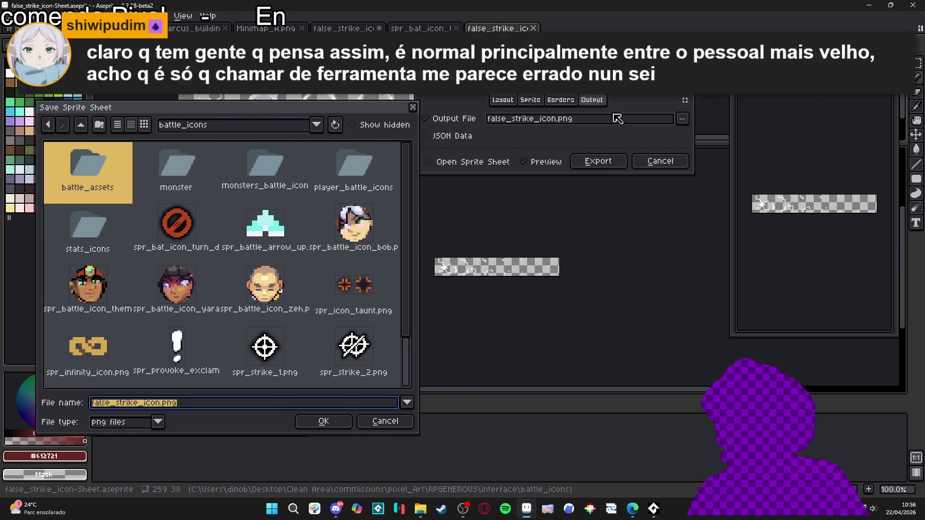
pyautogui.moveTo(276, 112); pyautogui.dragTo(279, 130)
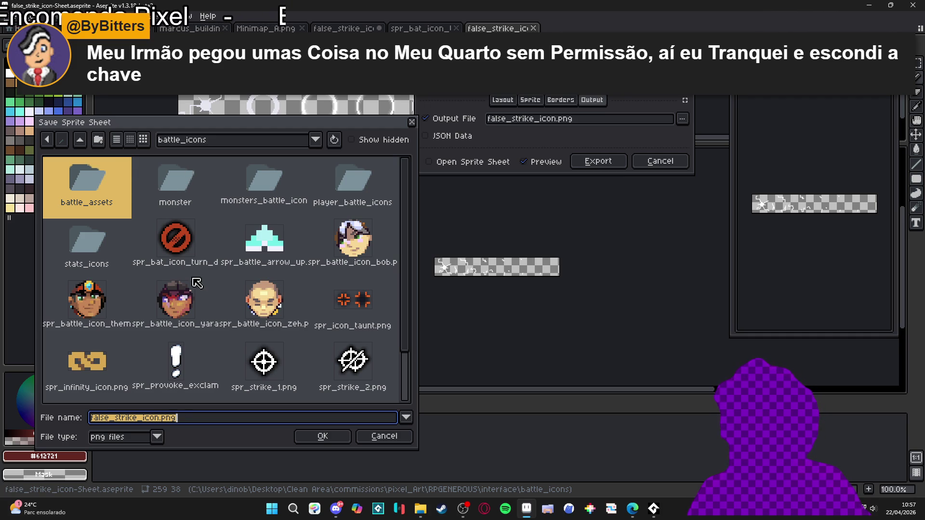
pyautogui.scroll(-2, 258, 284)
pyautogui.scroll(2, 261, 269)
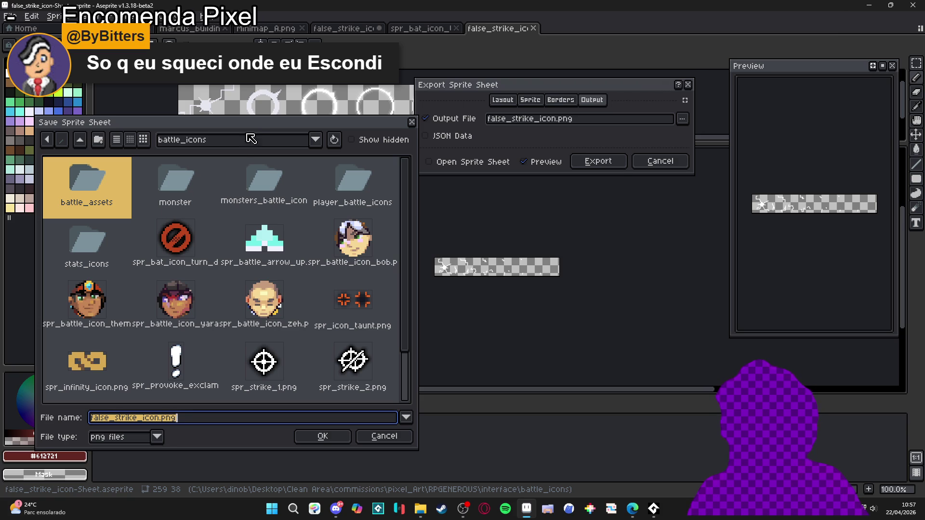
pyautogui.moveTo(259, 133)
pyautogui.mouseDown()
pyautogui.moveTo(643, 136)
pyautogui.moveTo(572, 106)
pyautogui.mouseUp()
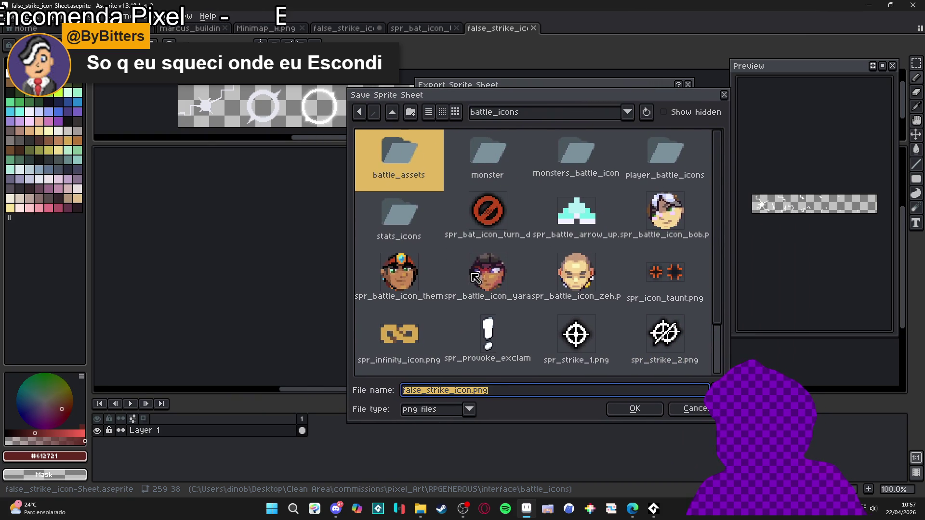
# Remove the false_strike_ico part of the output file name, leaving an underscore.
pyautogui.scroll(-1, 472, 285)
pyautogui.click(464, 391)
pyautogui.moveTo(476, 396); pyautogui.dragTo(388, 393)
pyautogui.press('BackSpace')
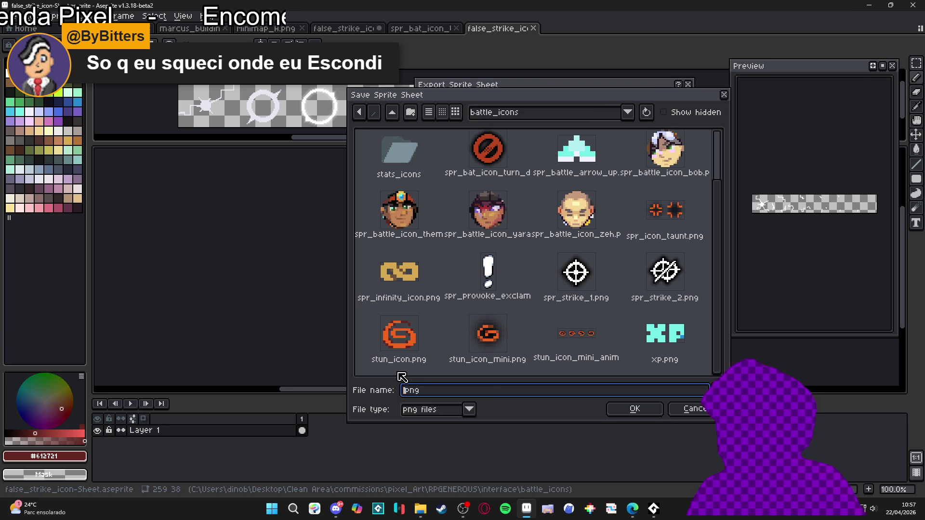
pyautogui.write('spr_')
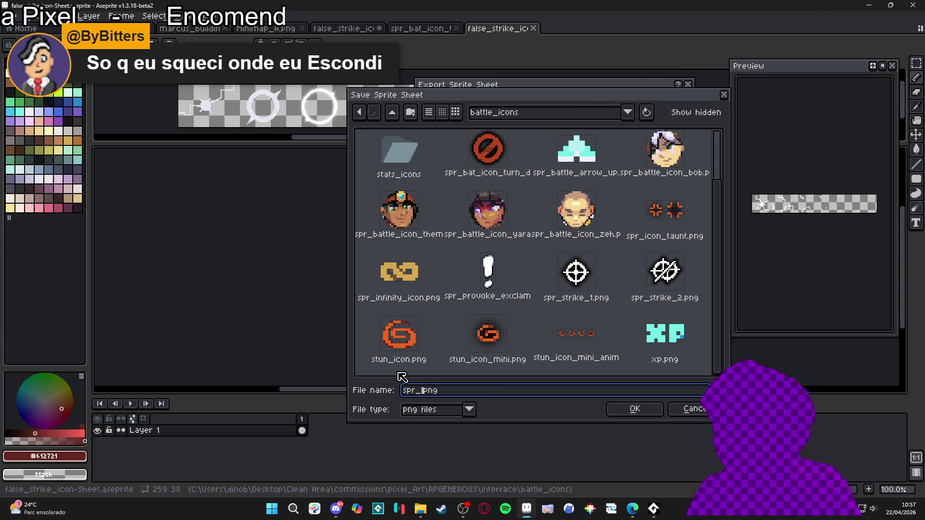
pyautogui.moveTo(473, 99)
pyautogui.mouseDown()
pyautogui.moveTo(823, 318)
pyautogui.moveTo(427, 196)
pyautogui.moveTo(465, 167)
pyautogui.moveTo(534, 140)
pyautogui.moveTo(587, 162)
pyautogui.moveTo(534, 157)
pyautogui.mouseUp()
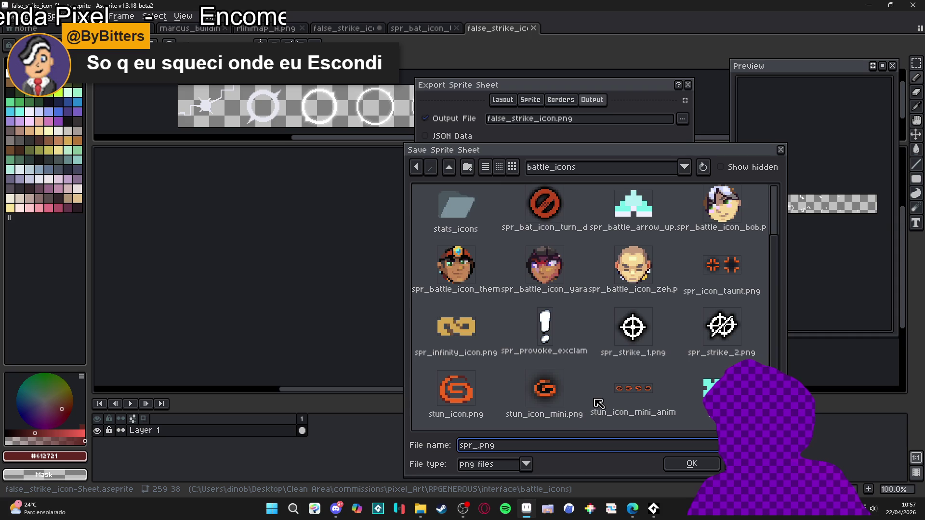
# Navigate up to the RPGENEROUS folder and into vfx, keeping png format.
pyautogui.scroll(2, 599, 403)
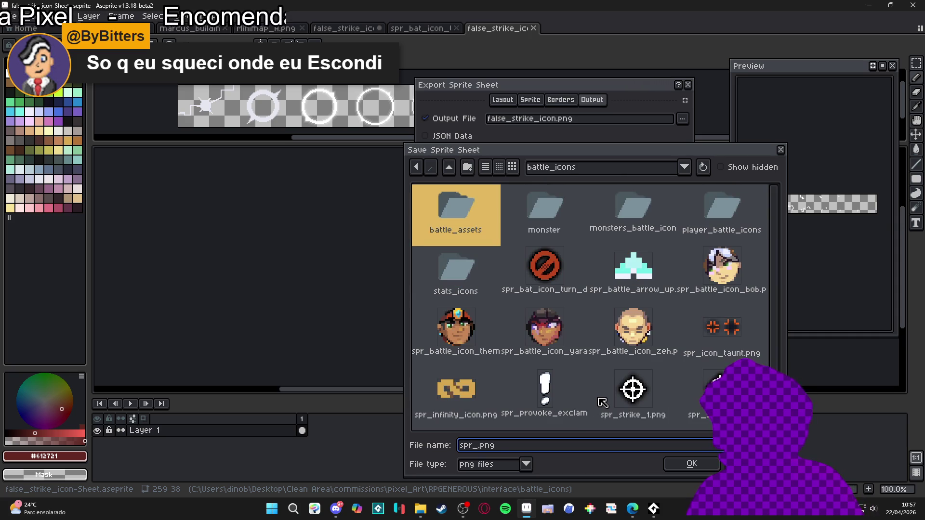
pyautogui.click(450, 168)
pyautogui.click(450, 168)
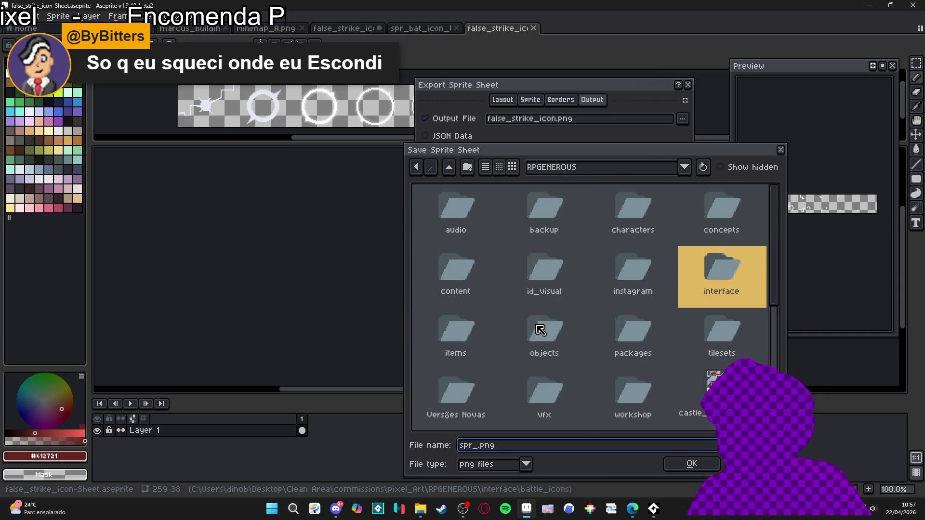
pyautogui.doubleClick(552, 401)
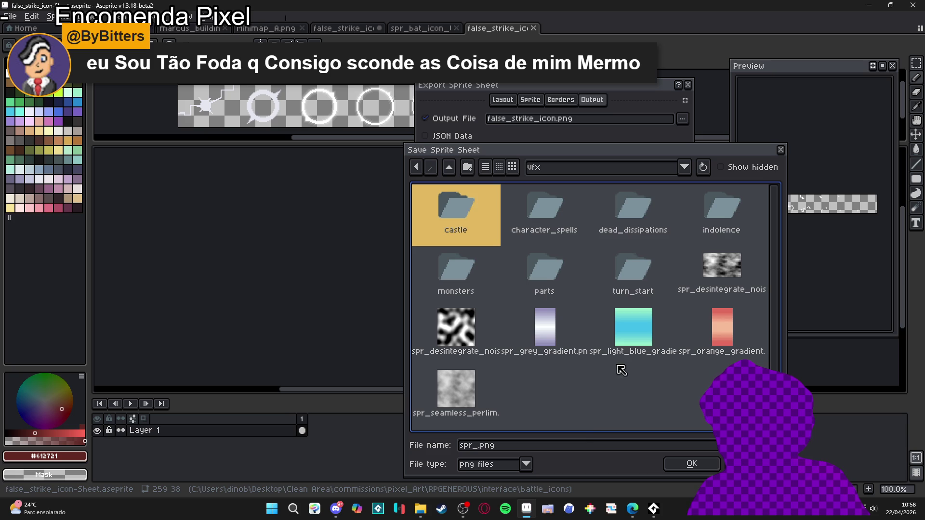
pyautogui.click(587, 427)
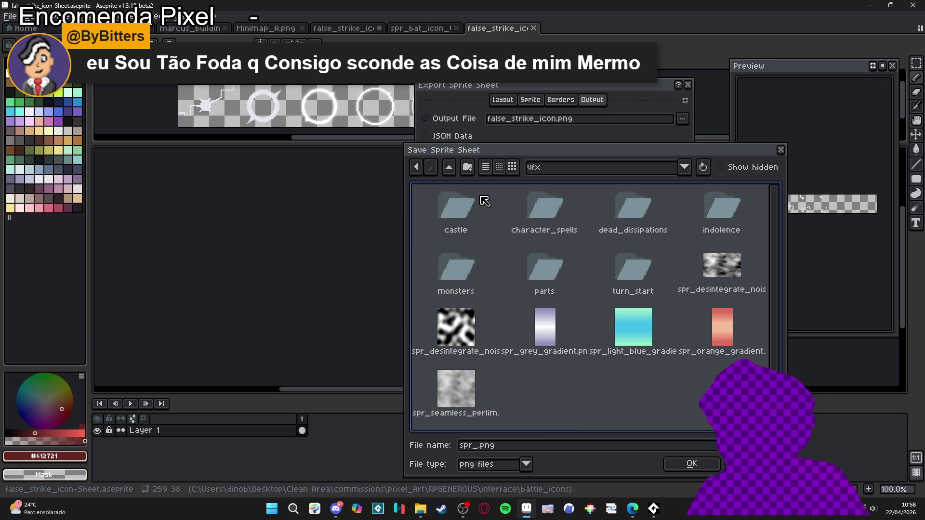
pyautogui.click(489, 465)
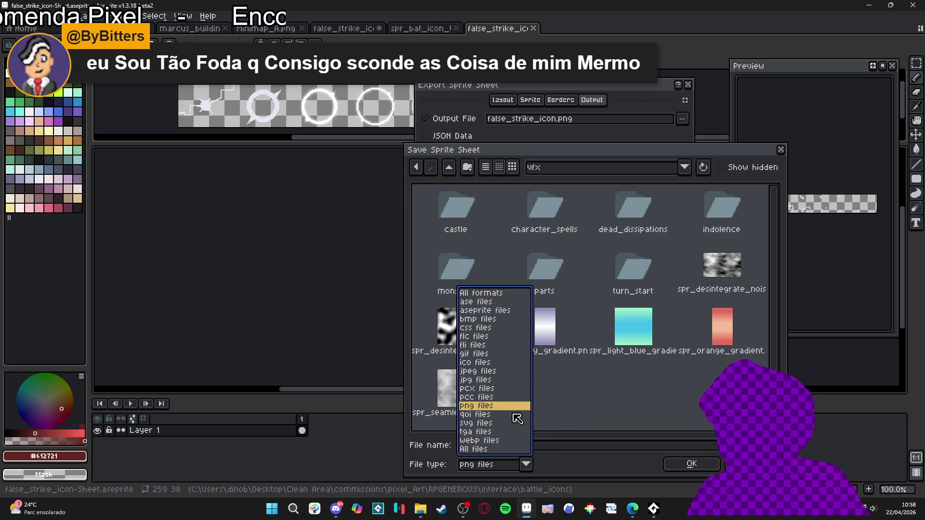
pyautogui.click(512, 413)
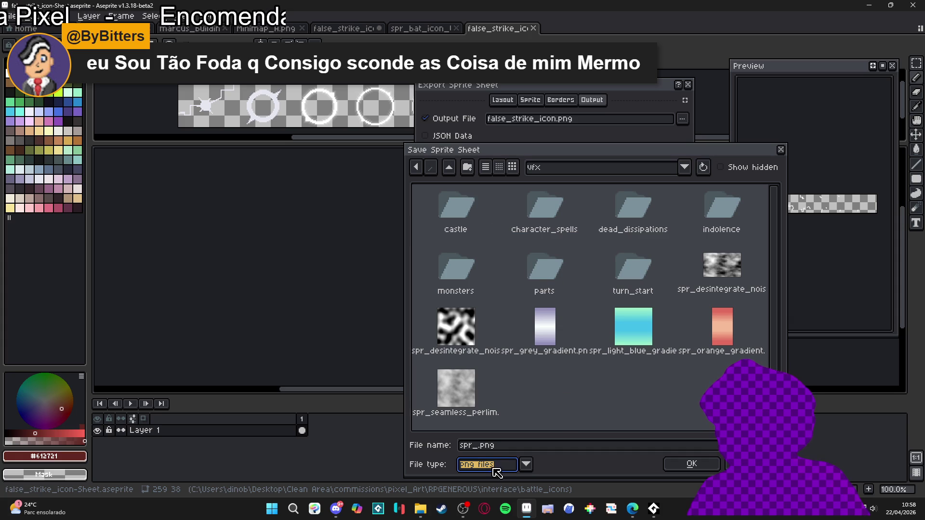
# Complete the file name as spr_turn_deny_fx.png and confirm it.
pyautogui.click(477, 447)
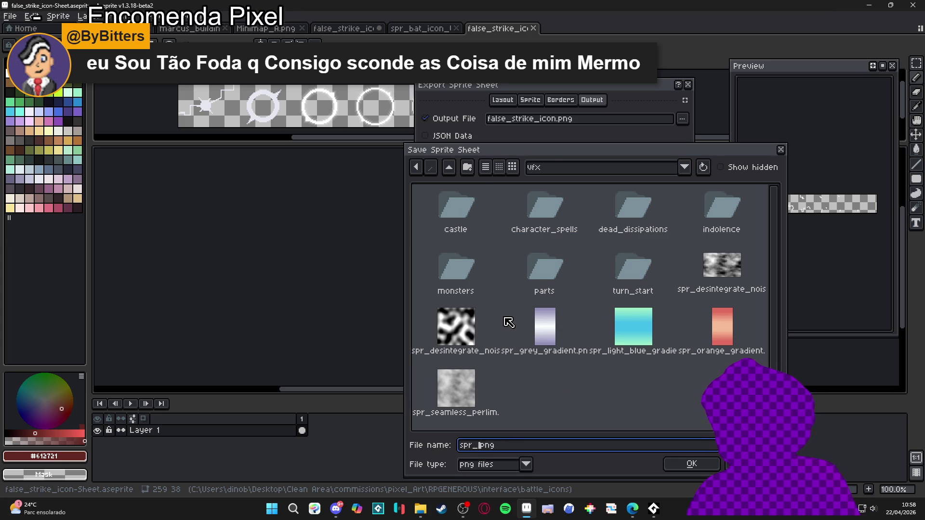
pyautogui.write('turn_deny_f')
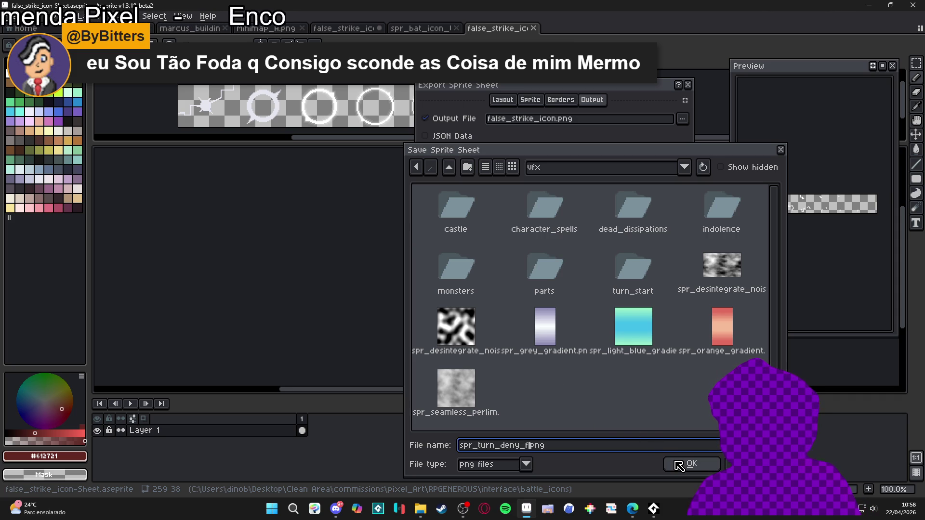
pyautogui.click(679, 465)
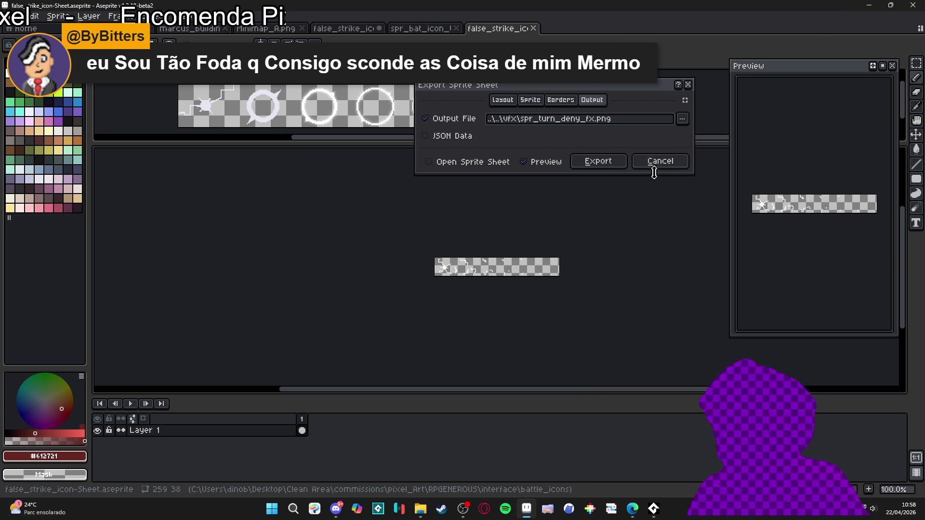
# Export the sprite sheet, then sign in to Steam with the first profile.
pyautogui.click(608, 162)
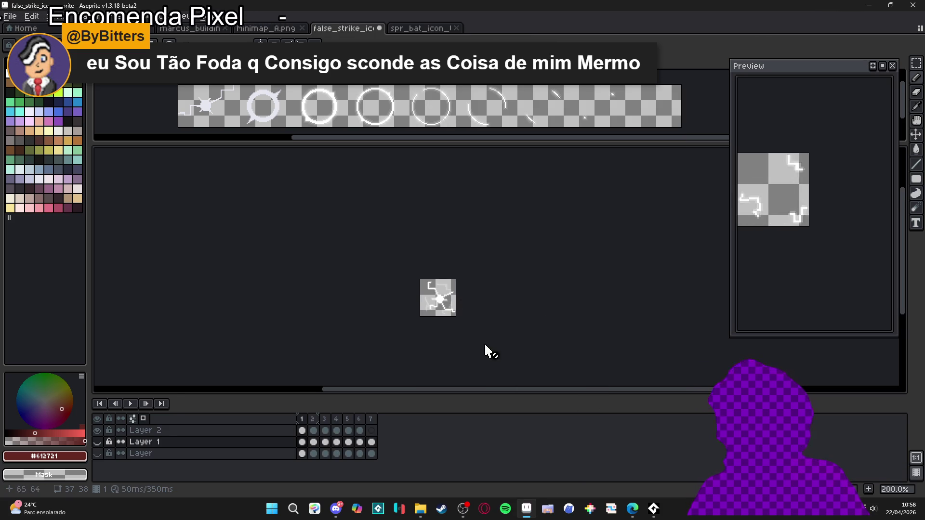
pyautogui.moveTo(433, 515)
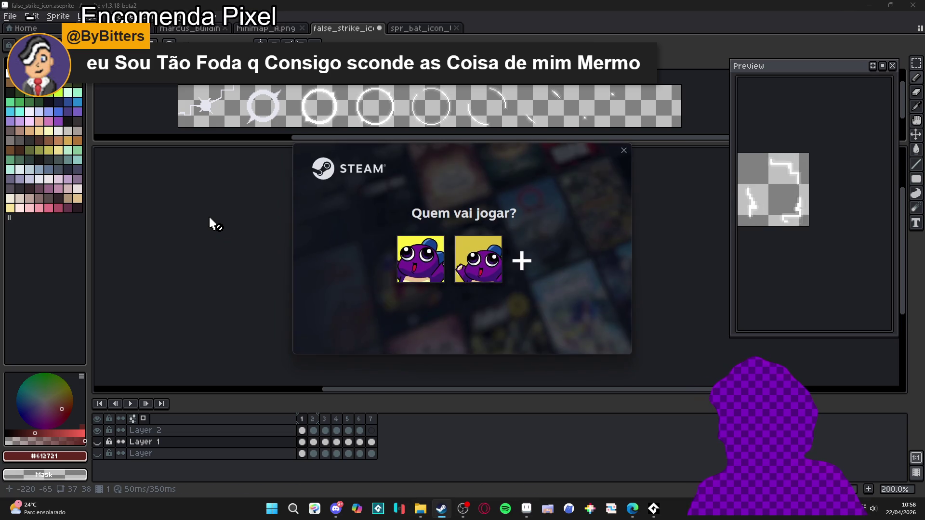
pyautogui.click(420, 261)
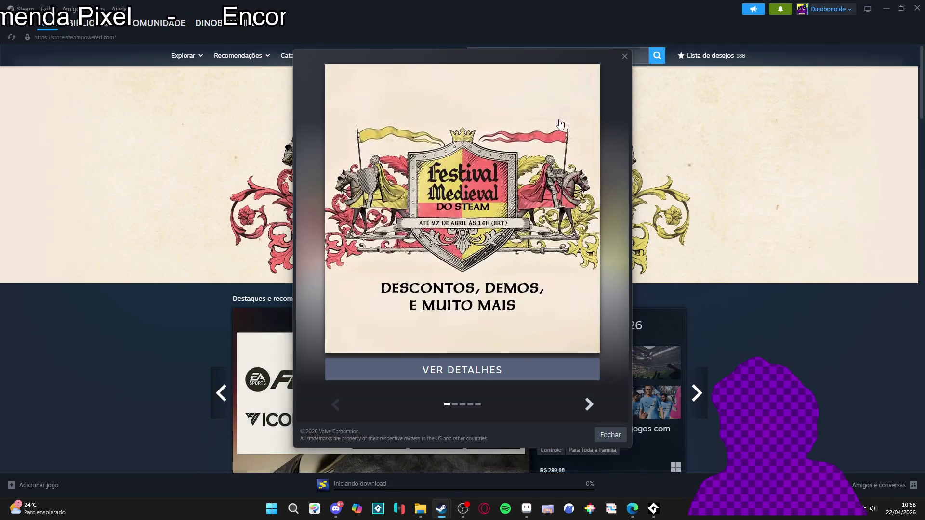
# Dismiss the Festival Medieval promotion and launch GameMaker from the Steam library.
pyautogui.click(611, 435)
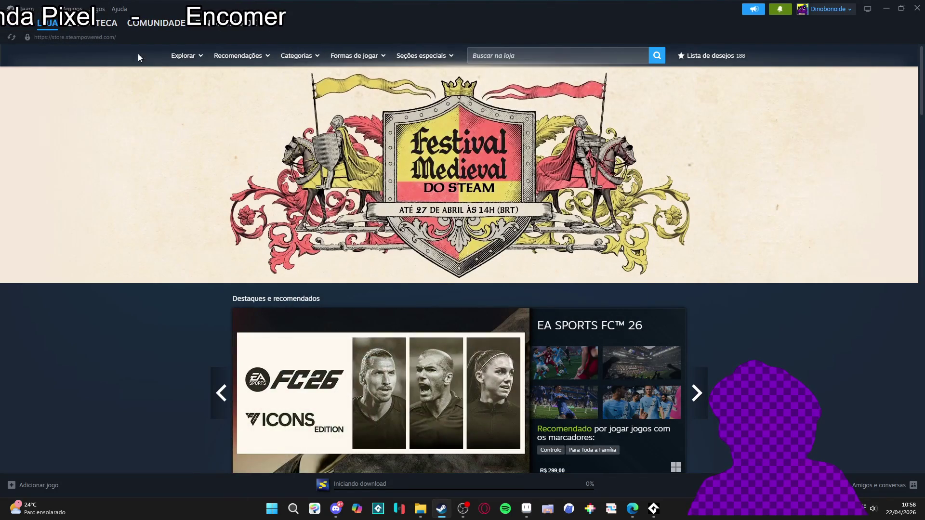
pyautogui.click(92, 25)
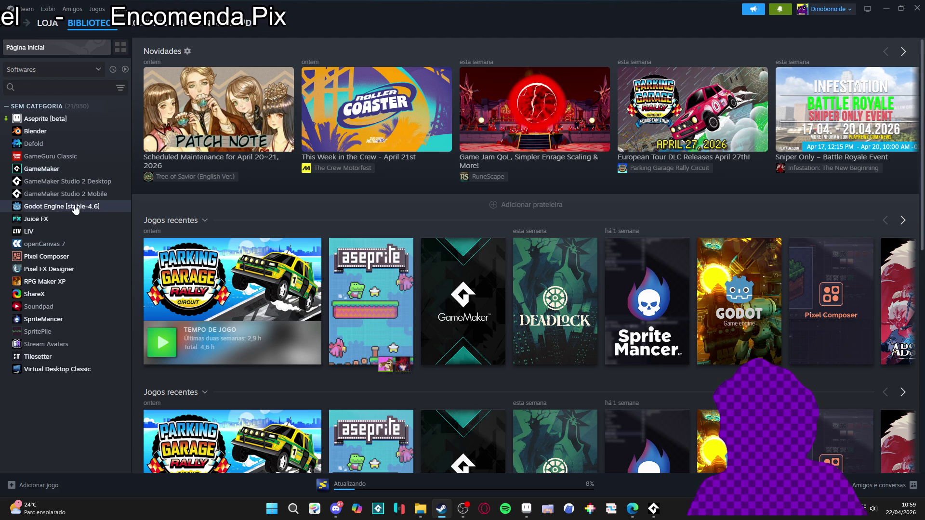
pyautogui.click(61, 170)
pyautogui.click(191, 212)
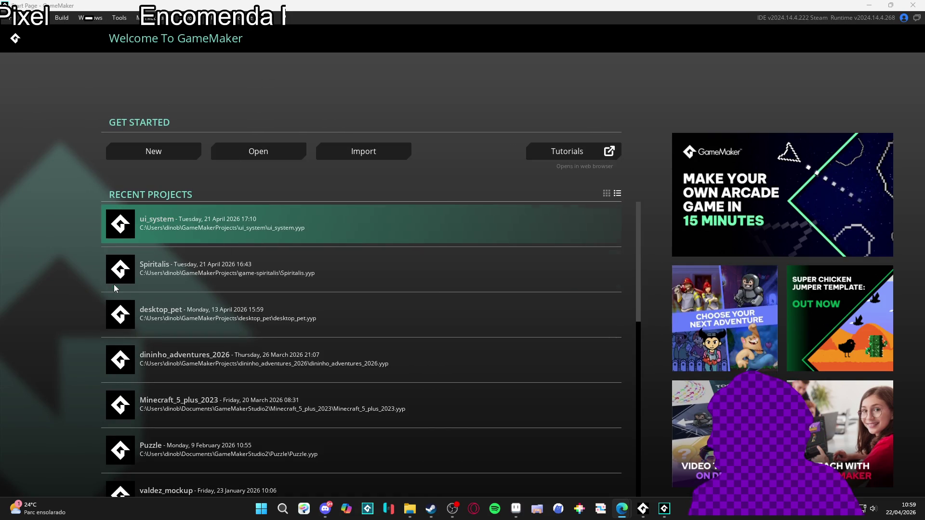
# Open the Spiritalis project and browse its folders down to Sequences > Battle.
pyautogui.click(191, 279)
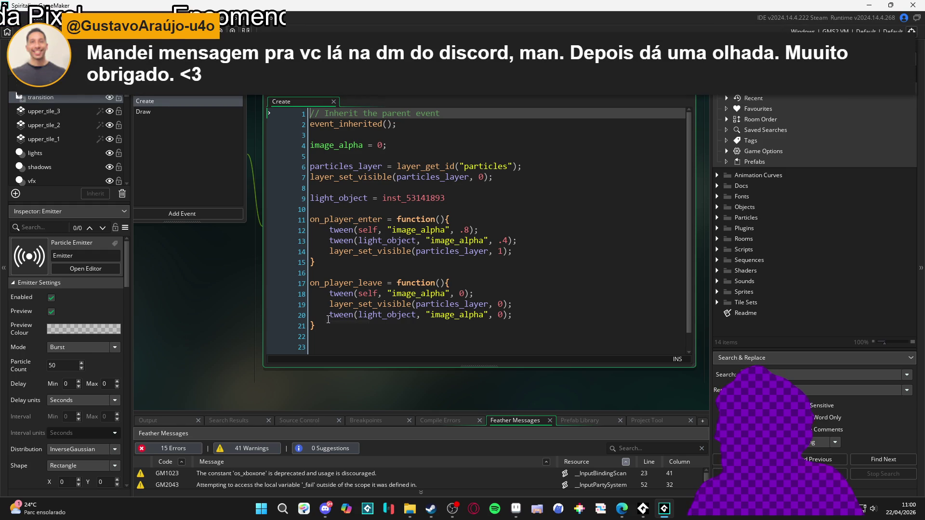
pyautogui.click(717, 239)
pyautogui.click(716, 240)
pyautogui.click(716, 207)
pyautogui.click(715, 206)
pyautogui.click(718, 250)
pyautogui.click(718, 249)
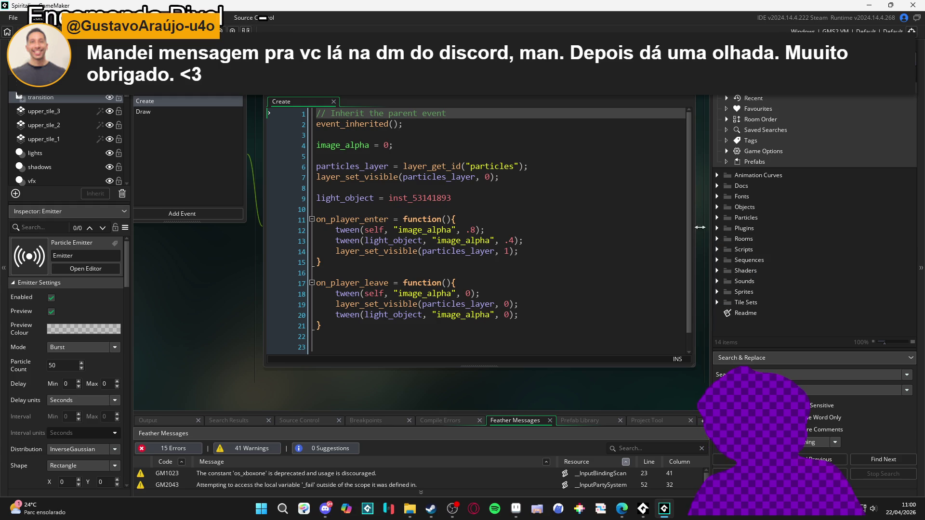
pyautogui.click(717, 260)
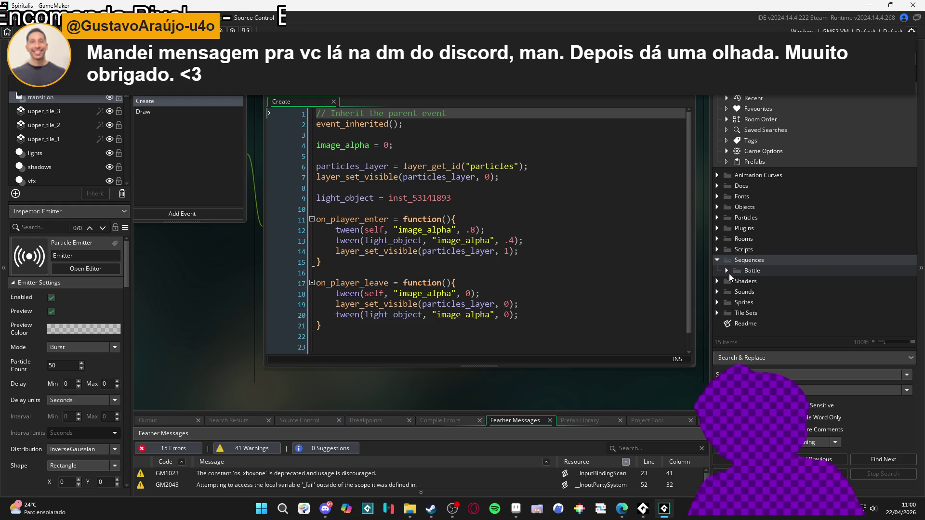
pyautogui.click(726, 271)
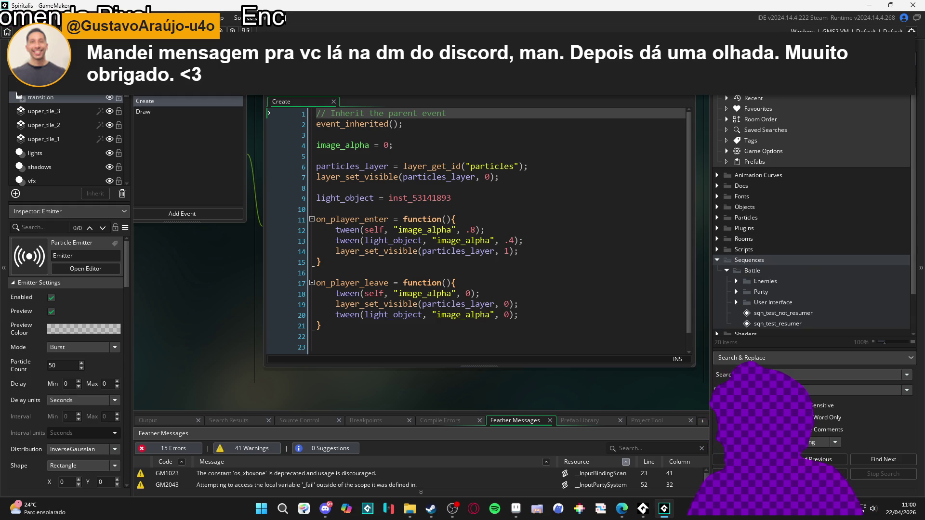
# Find and play sqn_turn_deny, then show File Explorer's vfx folder.
pyautogui.write('turn_deny')
pyautogui.doubleClick(815, 207)
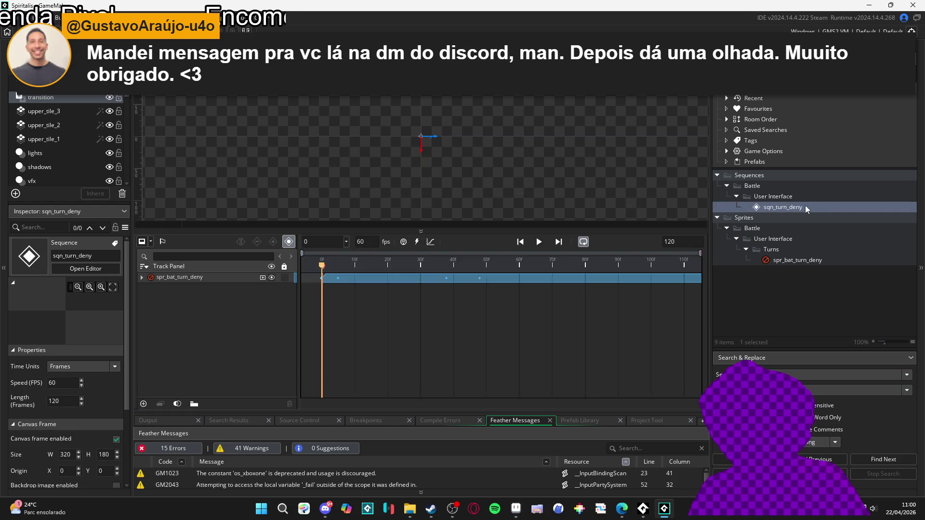
pyautogui.click(538, 242)
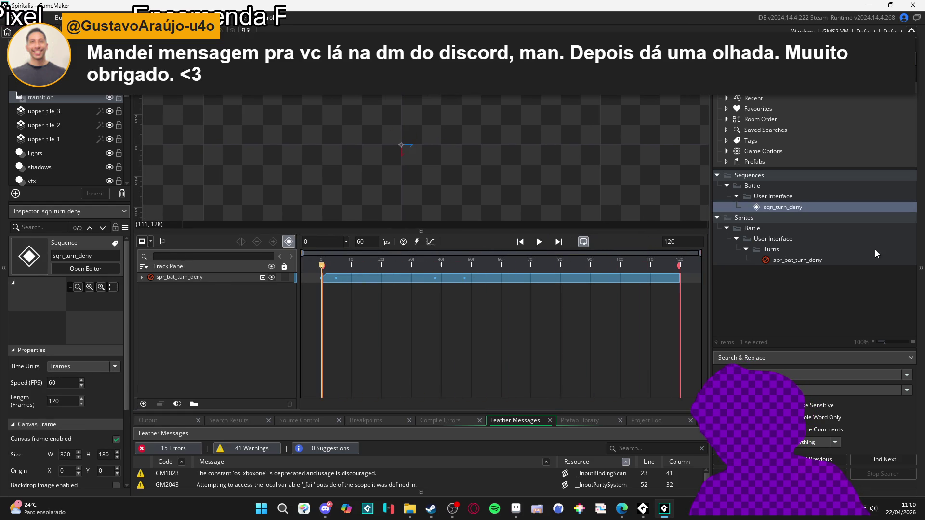
pyautogui.click(407, 509)
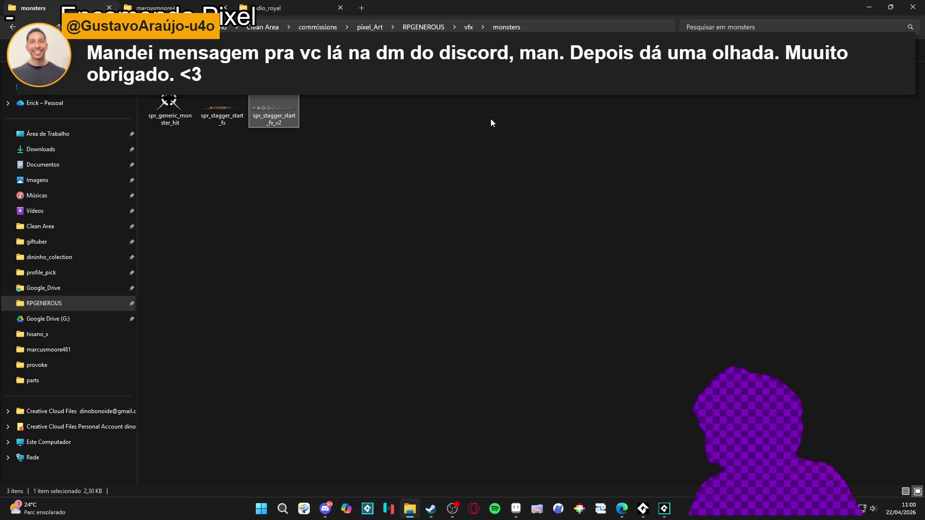
pyautogui.click(469, 27)
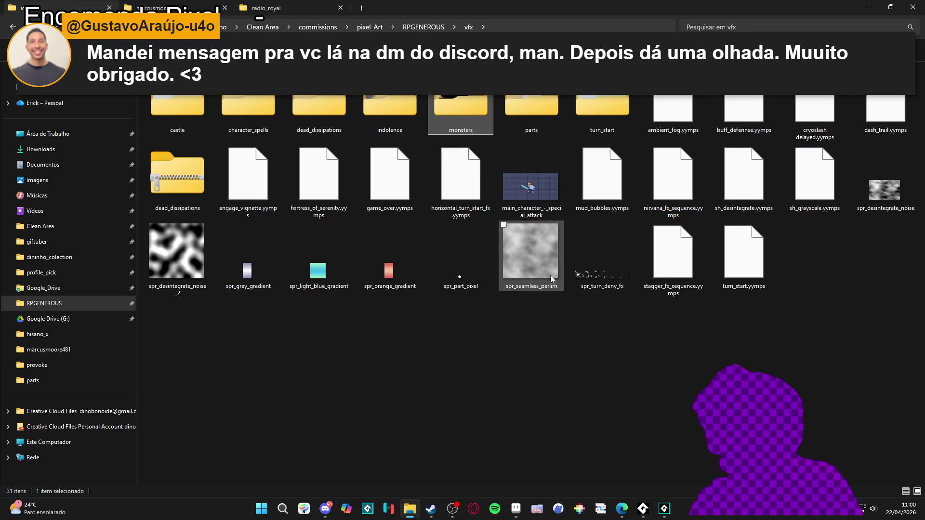
# Import spr_turn_deny_fx.png from the vfx folder as a sprite in GameMaker's Turns folder.
pyautogui.click(609, 286)
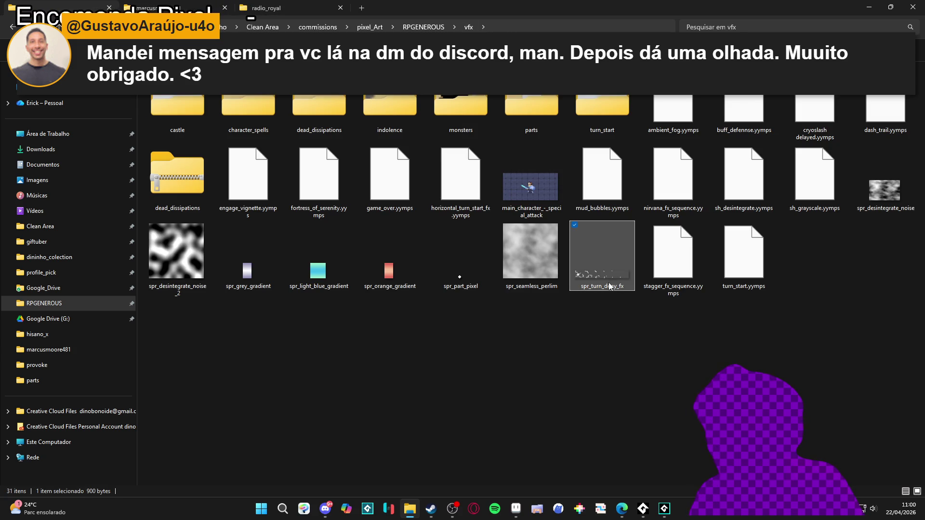
pyautogui.doubleClick(452, 101)
pyautogui.hotkey('alt', 'Tab')
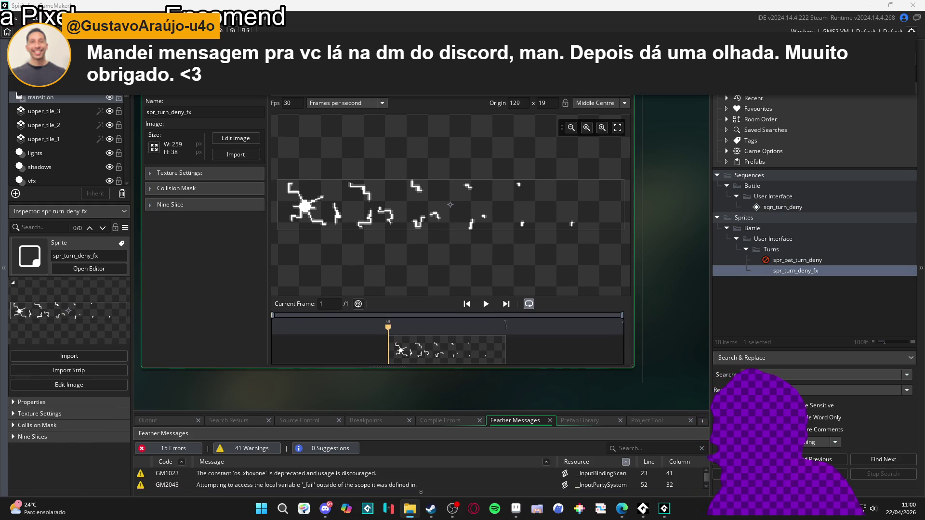
# Open the 259×38 spr_turn_deny_fx strip in GameMaker's image editor, briefly checking Aseprite.
pyautogui.click(225, 138)
pyautogui.click(518, 510)
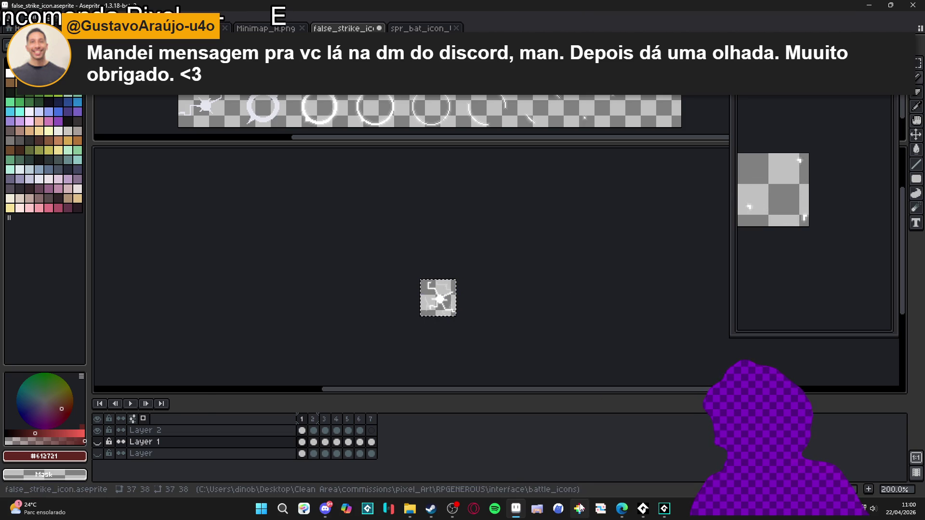
pyautogui.click(869, 5)
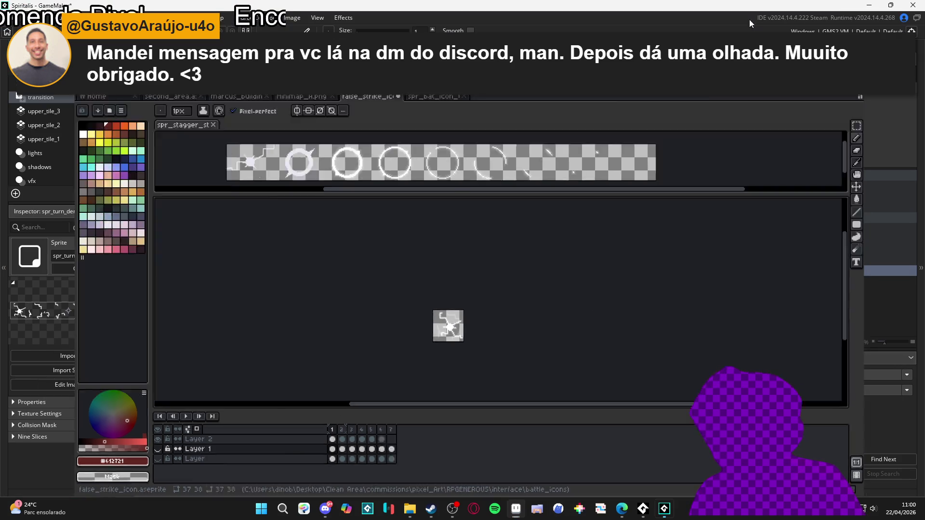
pyautogui.click(290, 20)
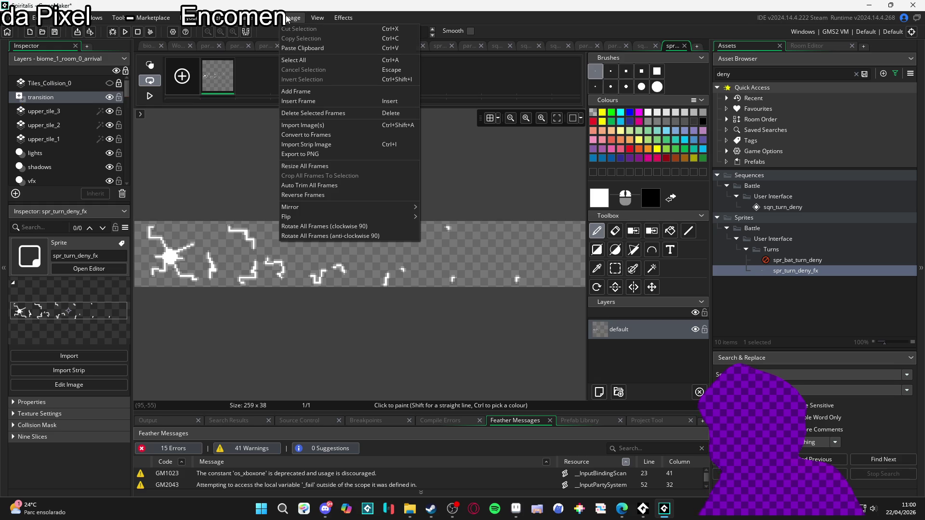
# Convert the spr_turn_deny_fx strip into 7 frames of 37×38 pixels.
pyautogui.click(348, 136)
pyautogui.press('BackSpace')
pyautogui.write('7')
pyautogui.press('Tab')
pyautogui.write('38')
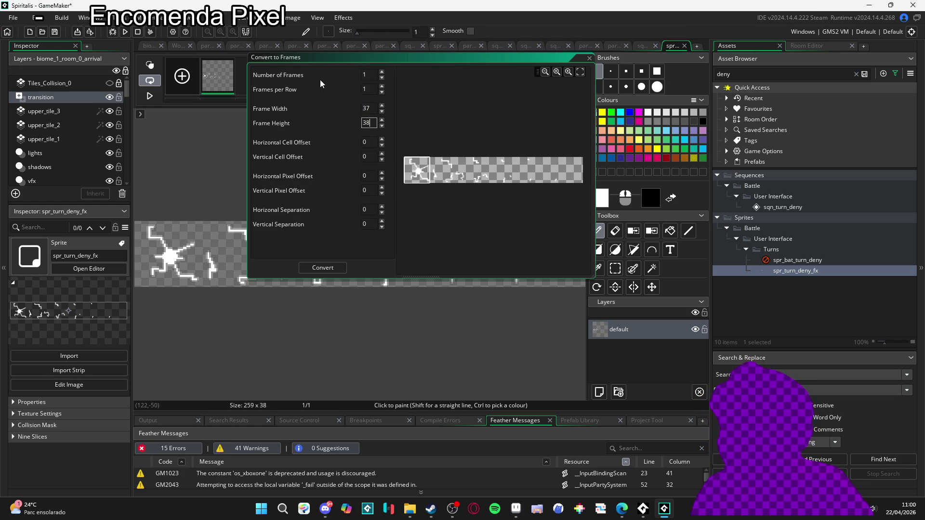
pyautogui.click(382, 72)
pyautogui.click(382, 86)
pyautogui.click(383, 87)
pyautogui.click(383, 88)
pyautogui.click(383, 88)
pyautogui.click(383, 88)
pyautogui.click(382, 88)
pyautogui.click(322, 268)
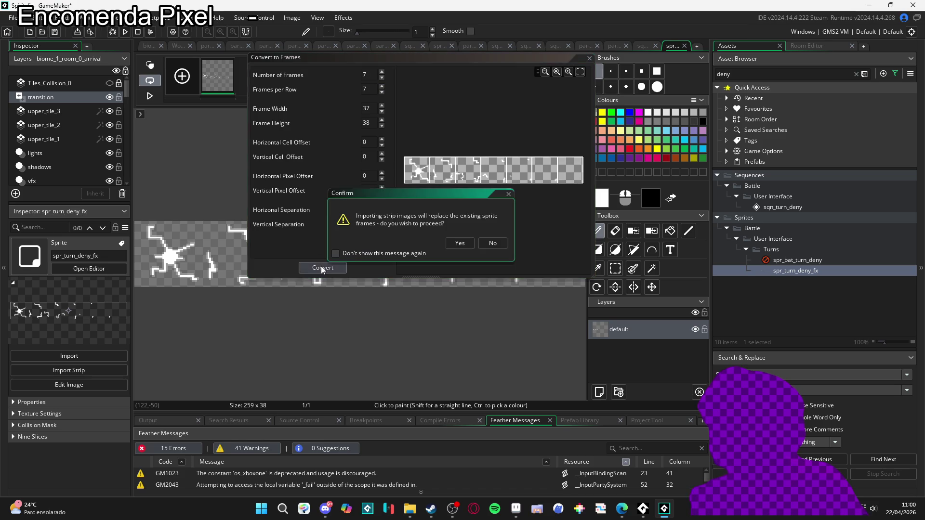
pyautogui.click(459, 243)
# Preview the converted spr_turn_deny_fx animation and set its speed to 25 fps.
pyautogui.doubleClick(790, 271)
pyautogui.click(486, 304)
pyautogui.doubleClick(288, 102)
pyautogui.write('25')
pyautogui.press('Return')
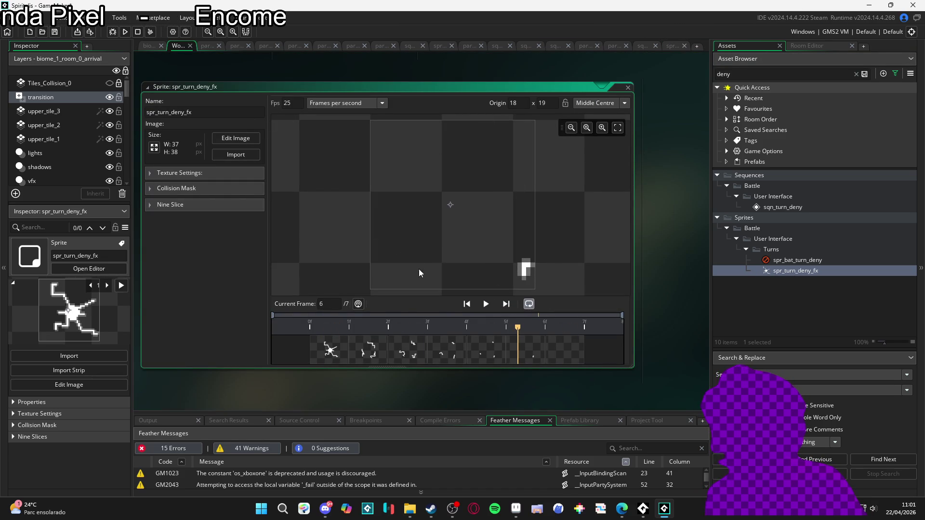
# Lower the spr_turn_deny_fx animation speed to 20 fps and preview it.
pyautogui.click(489, 306)
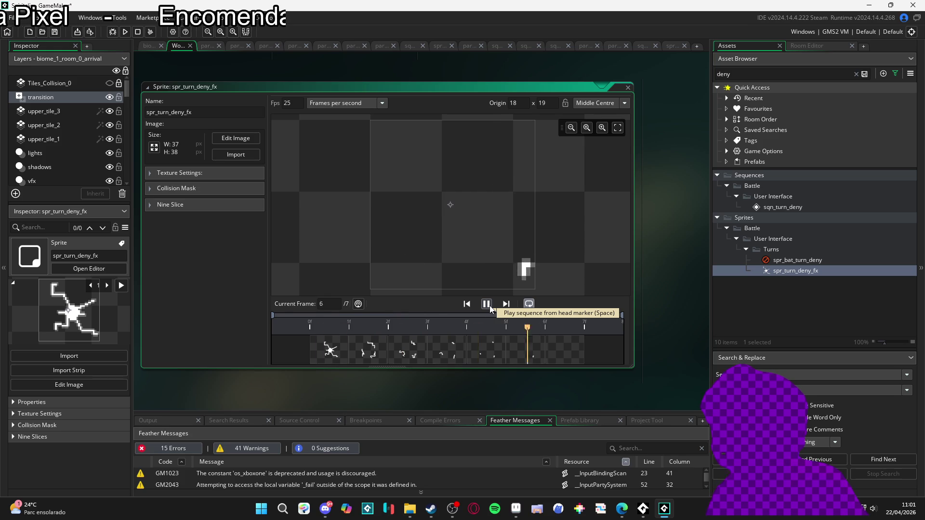
pyautogui.click(488, 305)
pyautogui.click(291, 102)
pyautogui.write('20')
pyautogui.click(486, 304)
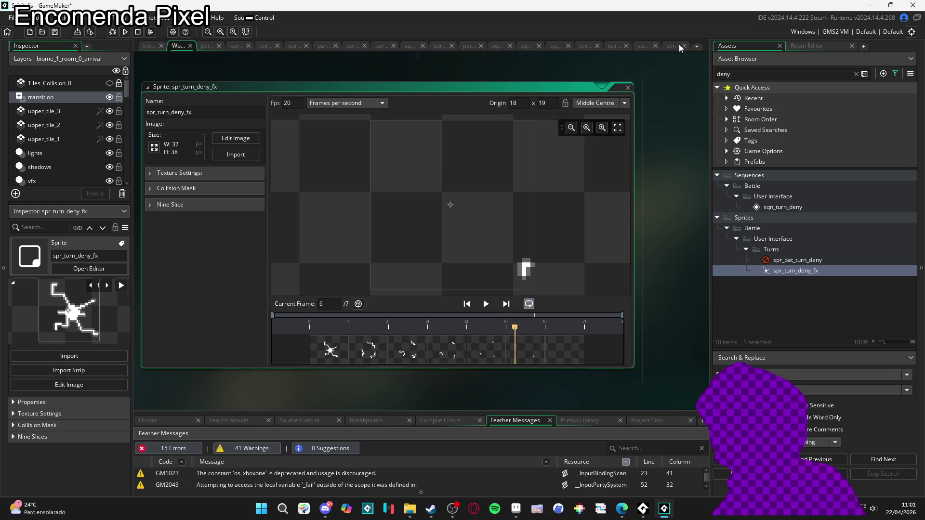
# Add spr_turn_deny_fx to the sqn_turn_deny sequence as a track at frame 13.
pyautogui.click(678, 46)
pyautogui.click(643, 46)
pyautogui.moveTo(340, 263); pyautogui.dragTo(360, 266)
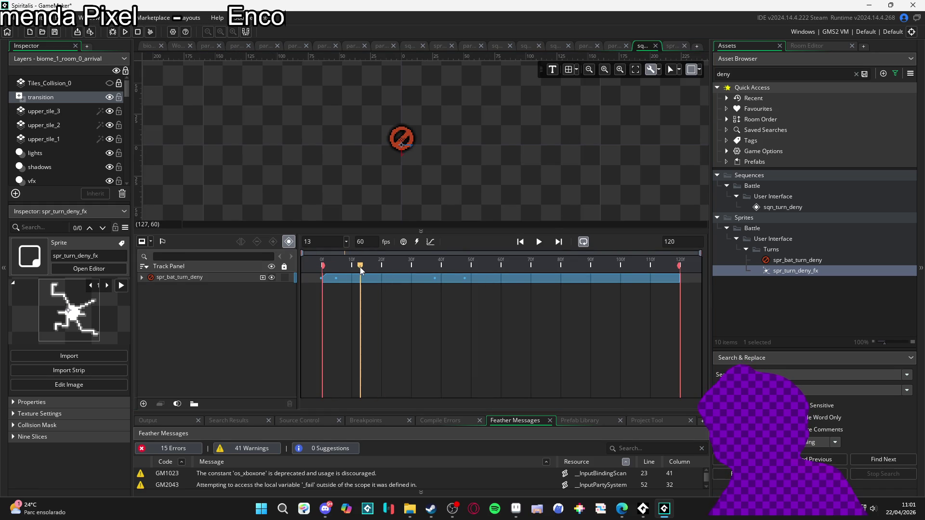
pyautogui.moveTo(791, 271); pyautogui.dragTo(407, 142)
pyautogui.scroll(4, 409, 149)
pyautogui.scroll(-4, 409, 150)
pyautogui.doubleClick(805, 273)
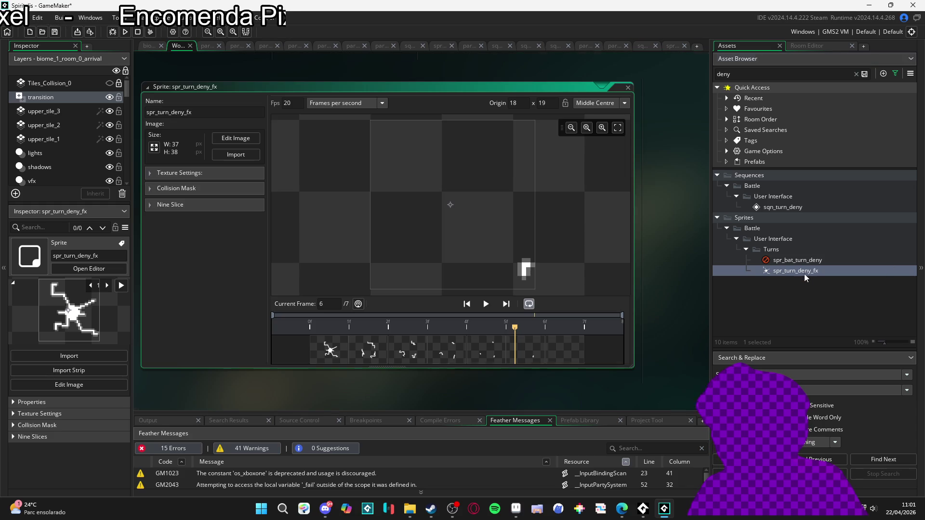
pyautogui.click(644, 50)
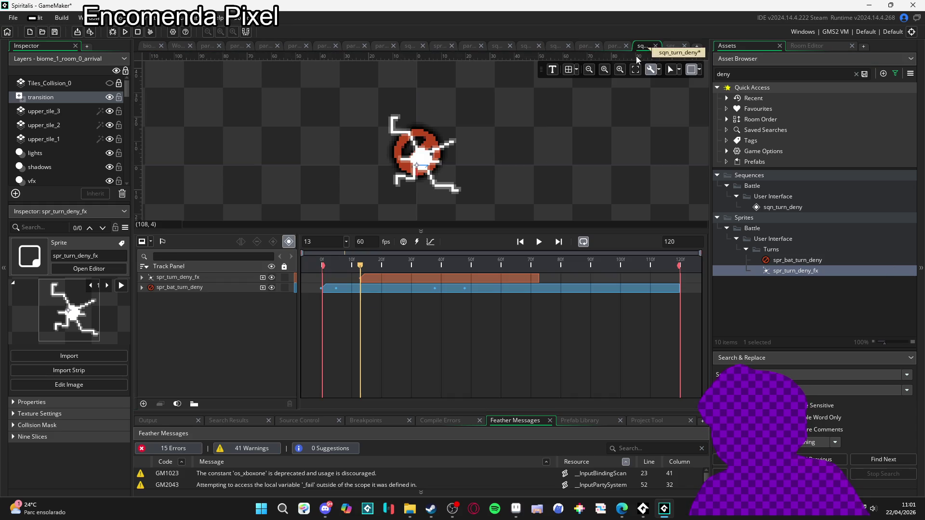
# Move the spr_turn_deny_fx clip to start at frame 0 and preview the timing.
pyautogui.click(446, 153)
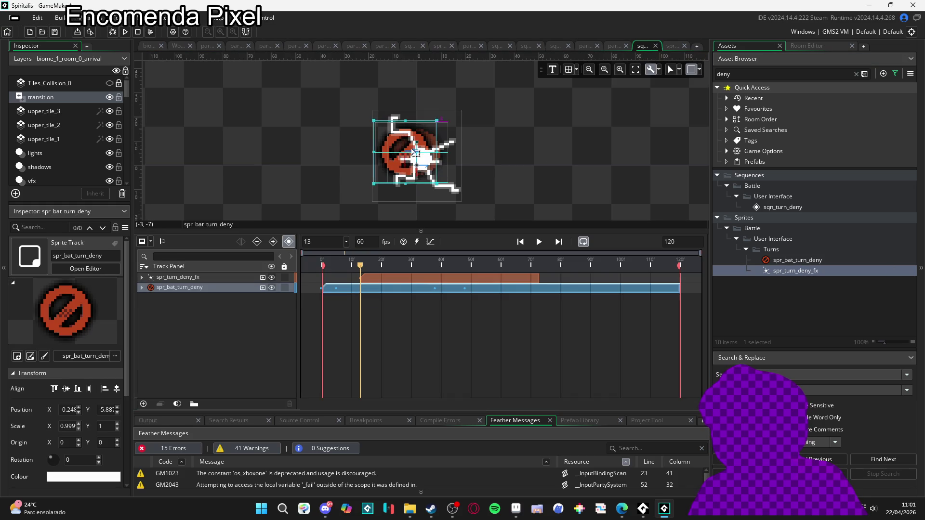
pyautogui.click(455, 192)
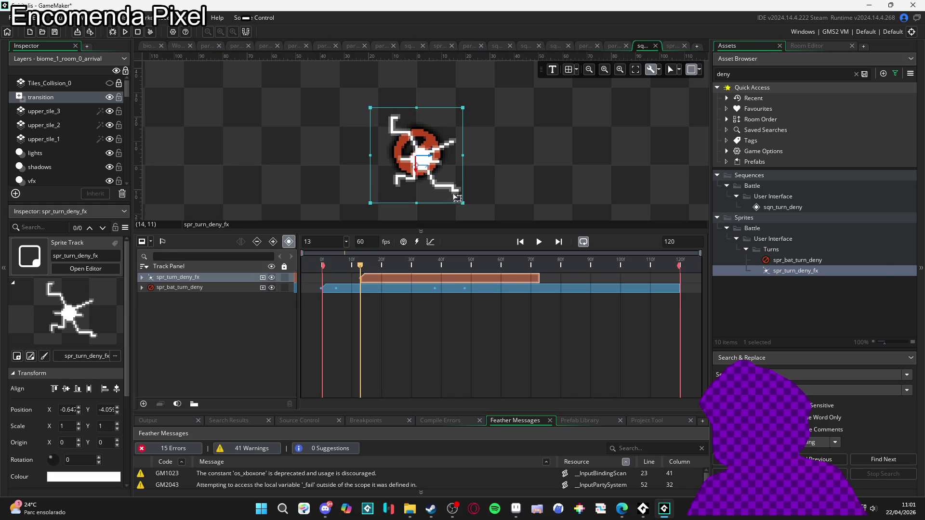
pyautogui.click(544, 188)
pyautogui.click(454, 189)
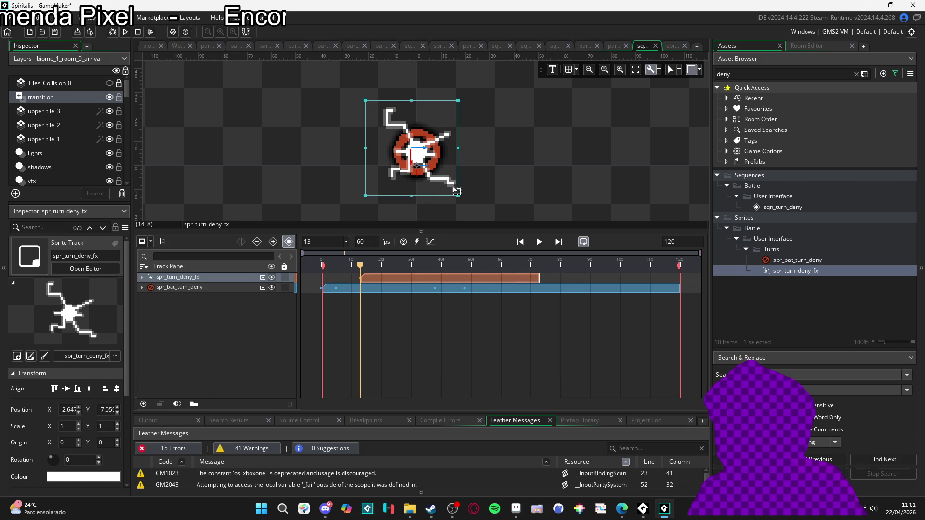
pyautogui.moveTo(355, 283); pyautogui.dragTo(340, 278)
pyautogui.press('space')
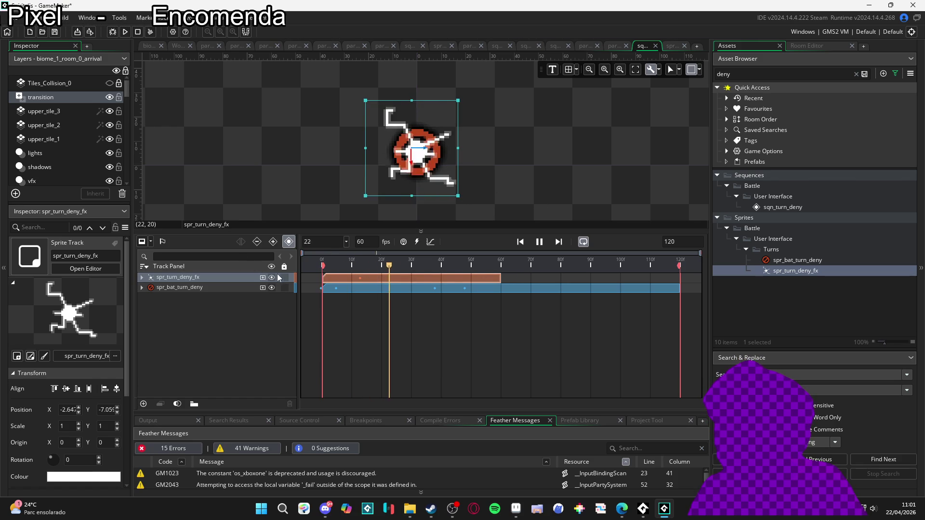
pyautogui.click(321, 266)
# Trim the spr_turn_deny_fx clip to end around frame 16 and preview it.
pyautogui.moveTo(320, 269); pyautogui.dragTo(376, 269)
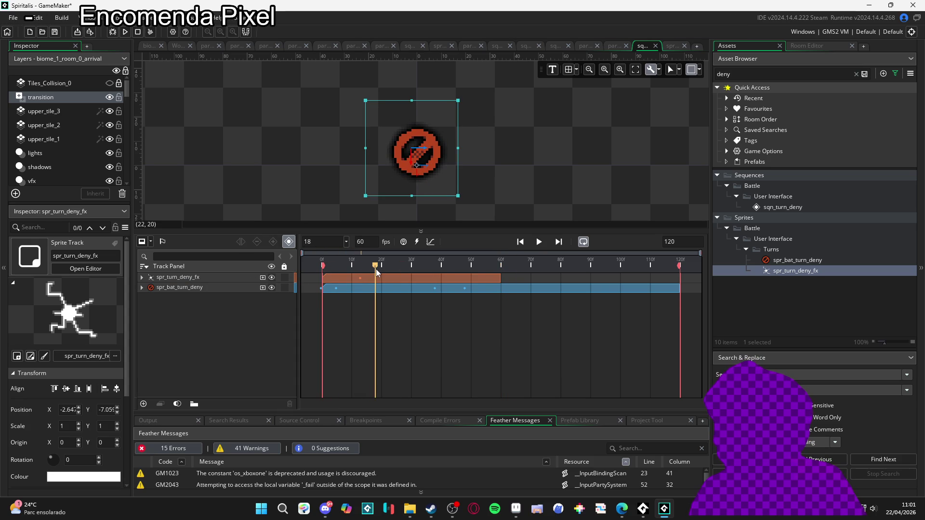
pyautogui.moveTo(491, 279); pyautogui.dragTo(371, 281)
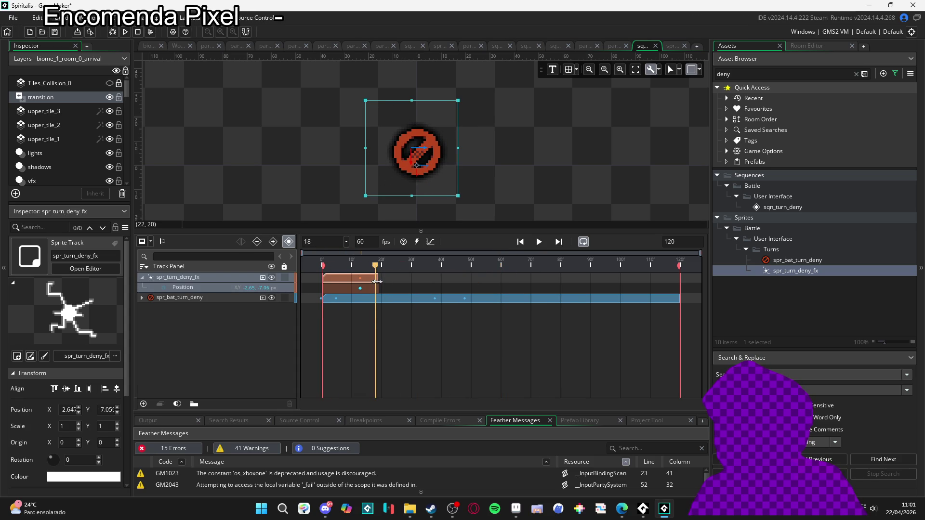
pyautogui.press('space')
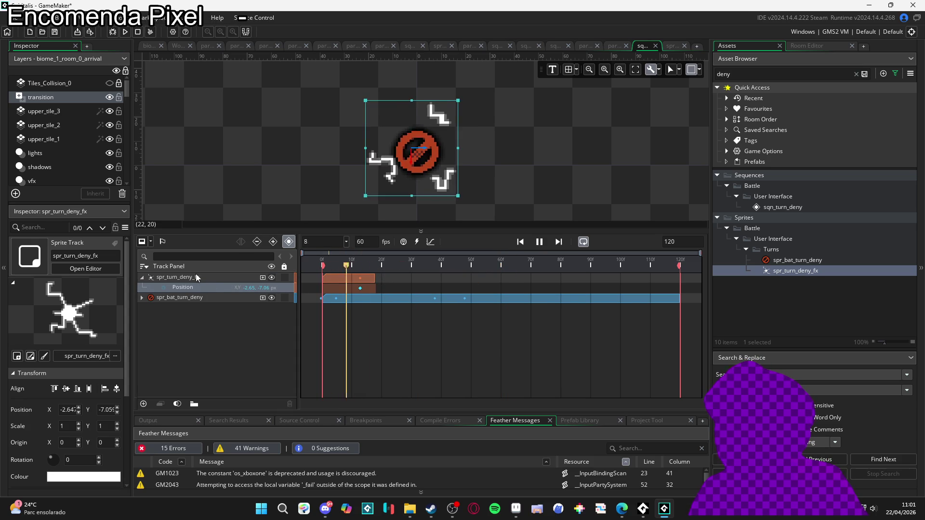
pyautogui.scroll(-2, 444, 166)
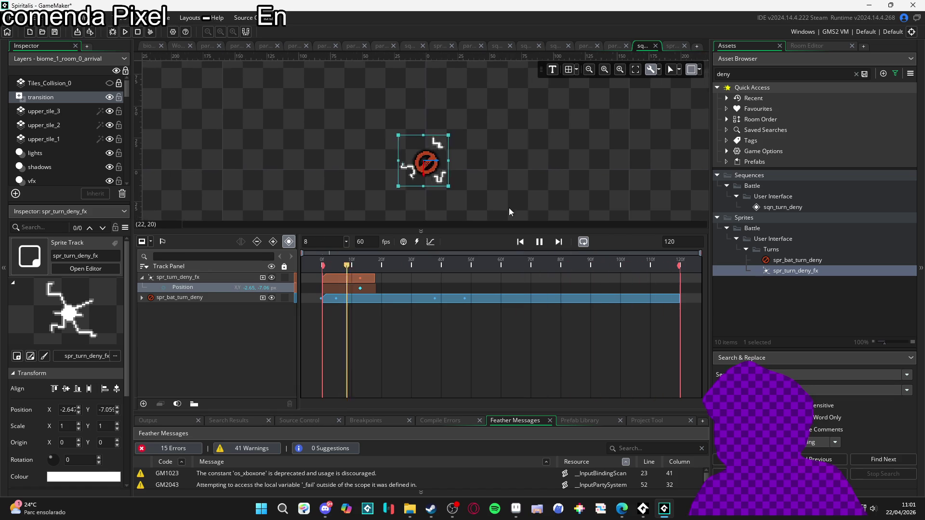
pyautogui.press('space')
pyautogui.click(377, 288)
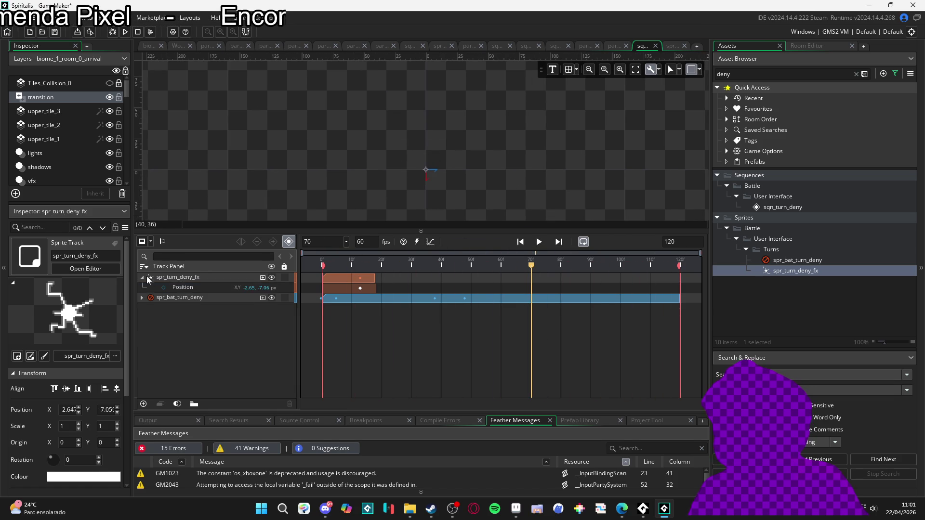
# Collapse the spr_turn_deny_fx rows and play the sqn_turn_deny preview twice.
pyautogui.click(146, 279)
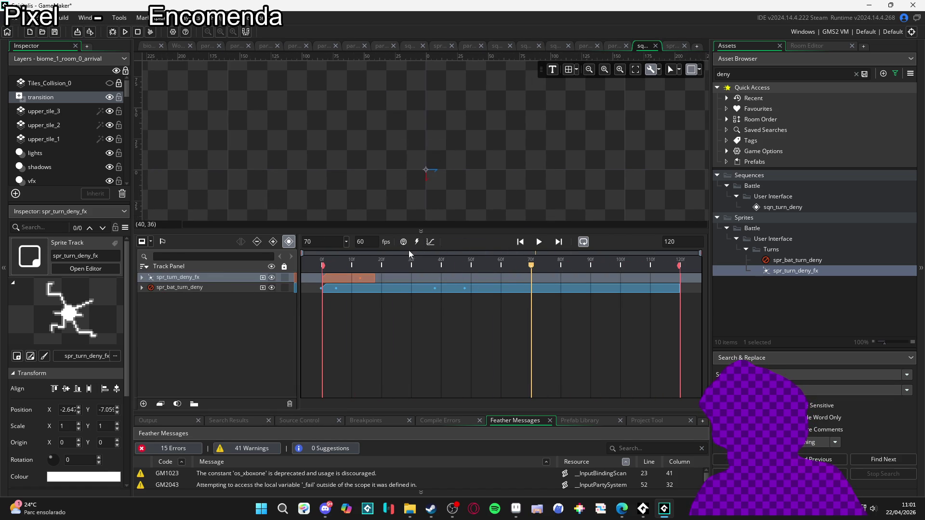
pyautogui.click(534, 244)
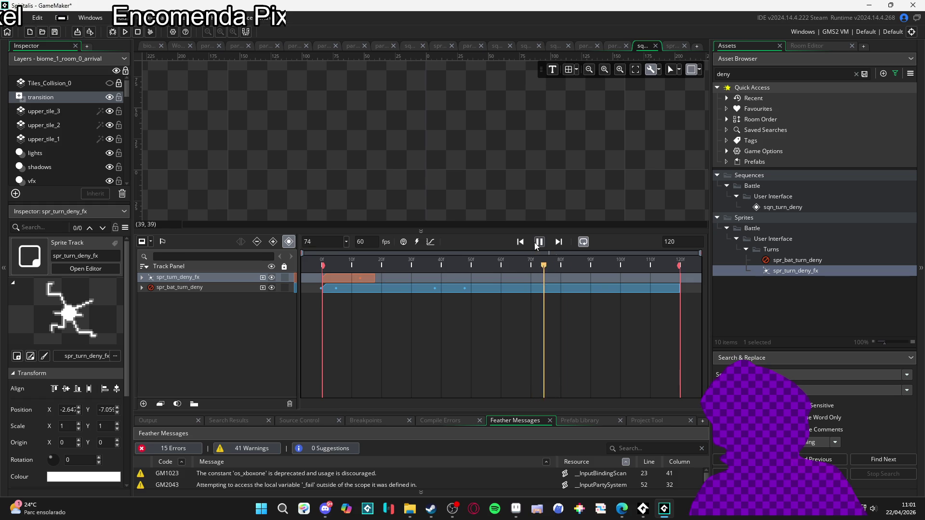
pyautogui.press('space')
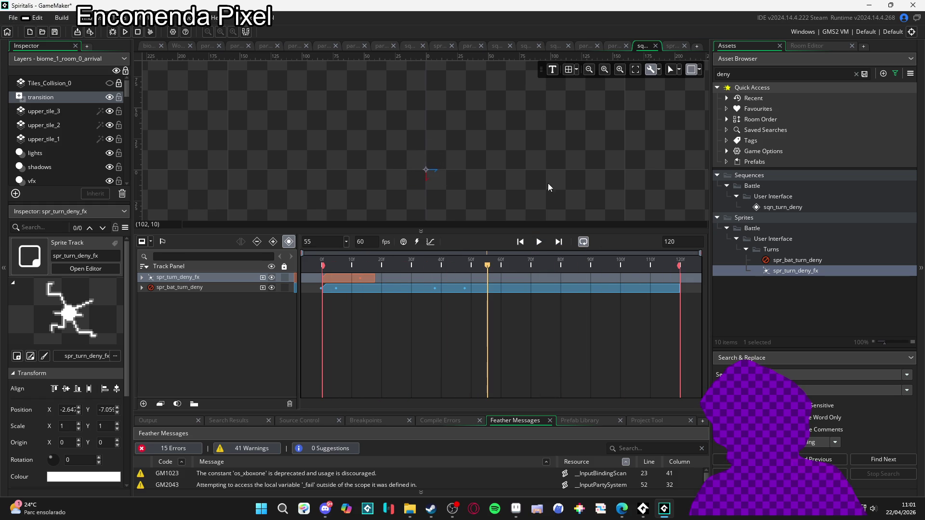
pyautogui.click(543, 240)
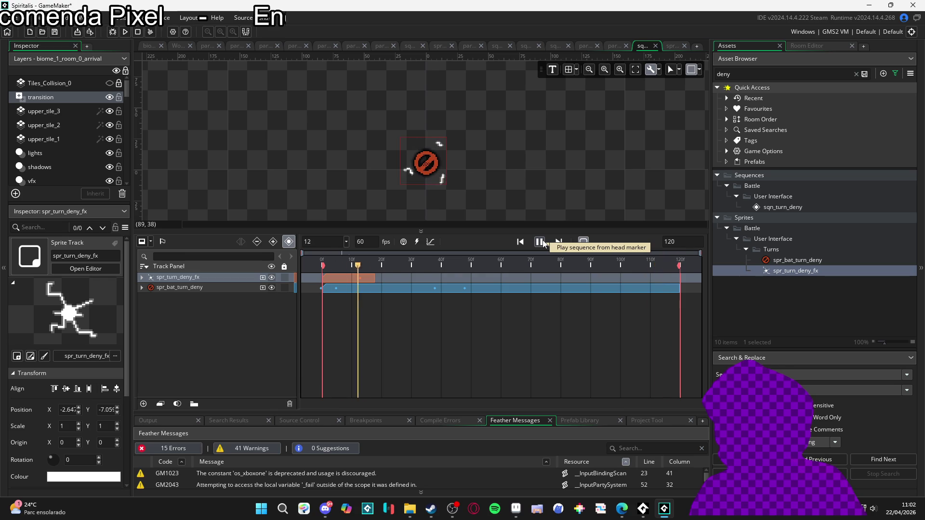
pyautogui.click(540, 241)
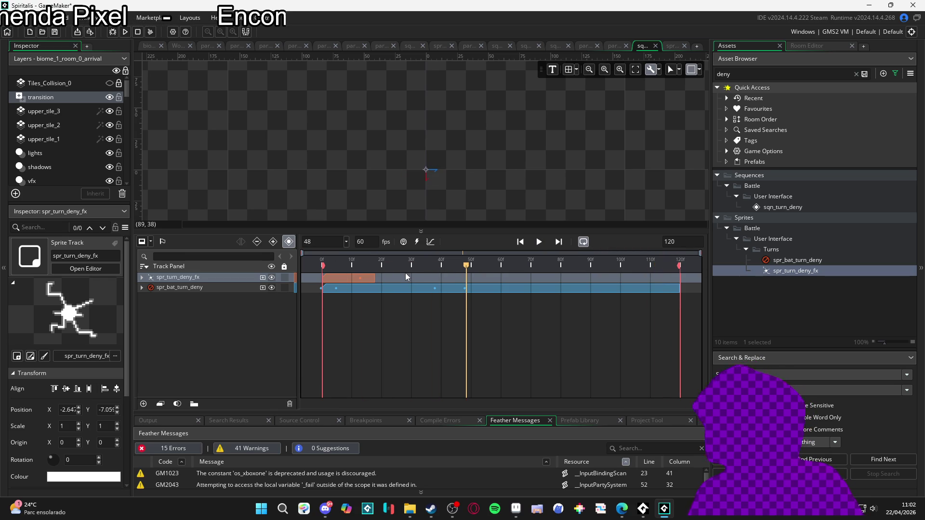
# Delete spr_bat_turn_deny's Colour Multiply through Scale property tracks and replay from frame 0.
pyautogui.click(142, 287)
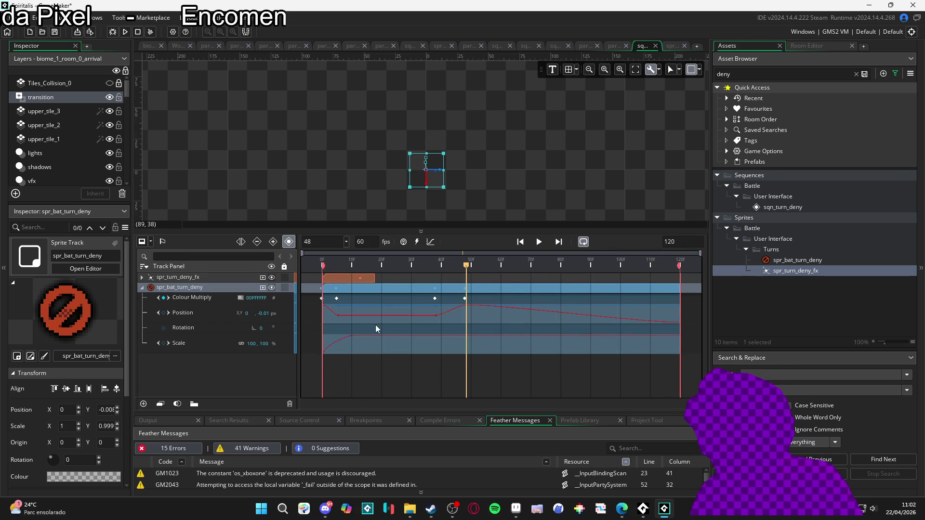
pyautogui.click(204, 302)
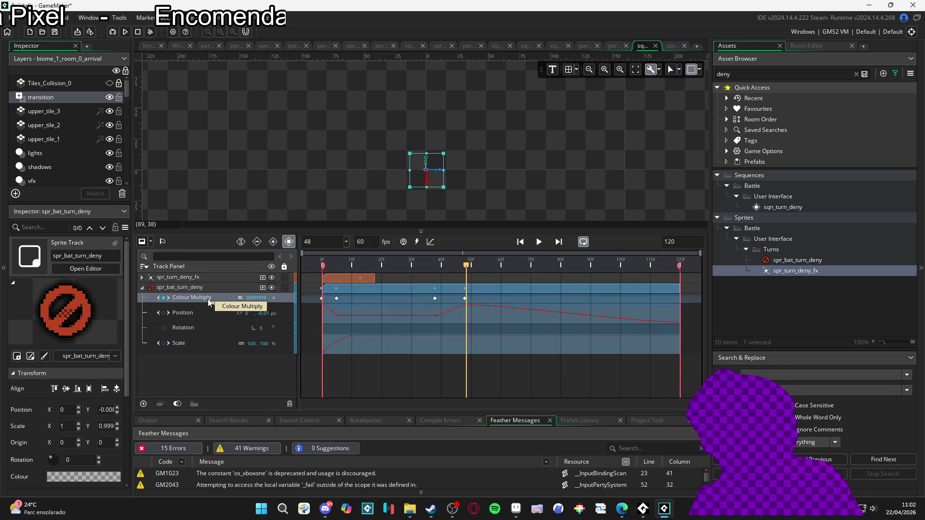
pyautogui.keyDown('shift'); pyautogui.click(177, 343); pyautogui.keyUp('shift')
pyautogui.press('Delete')
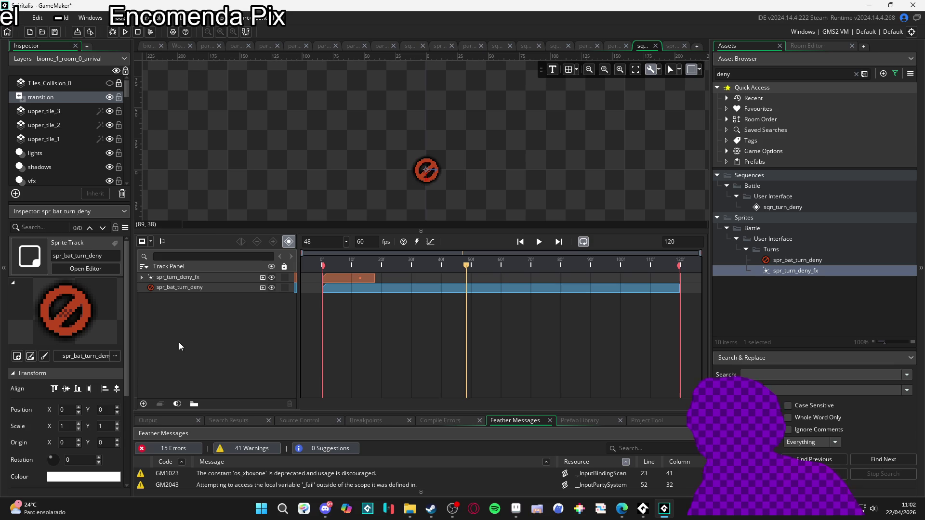
pyautogui.press('space')
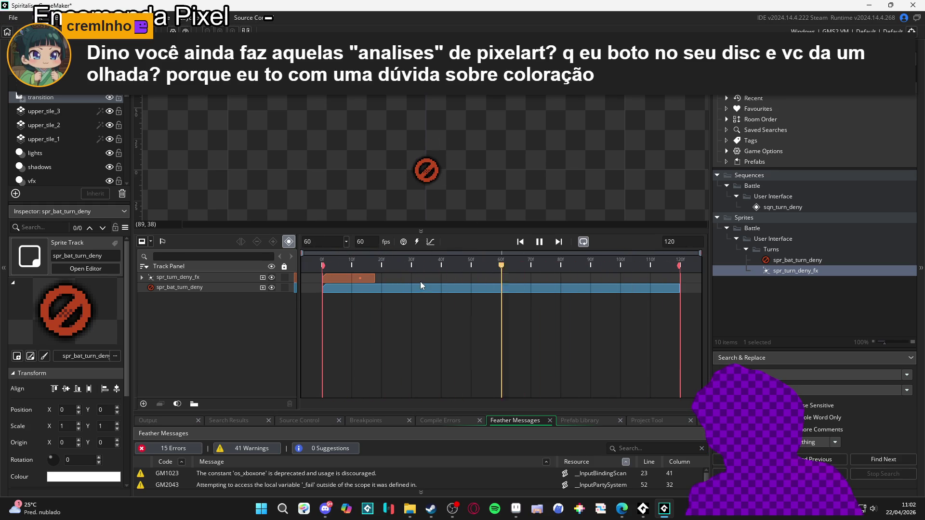
pyautogui.moveTo(457, 266); pyautogui.dragTo(282, 268)
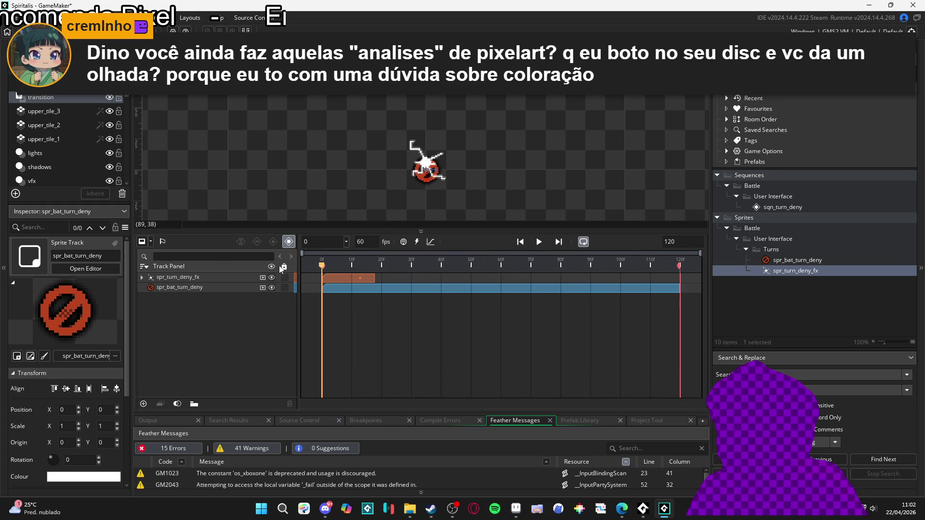
# Set the spr_turn_deny_fx track Position to 0, 0.
pyautogui.click(253, 281)
pyautogui.scroll(2, 359, 208)
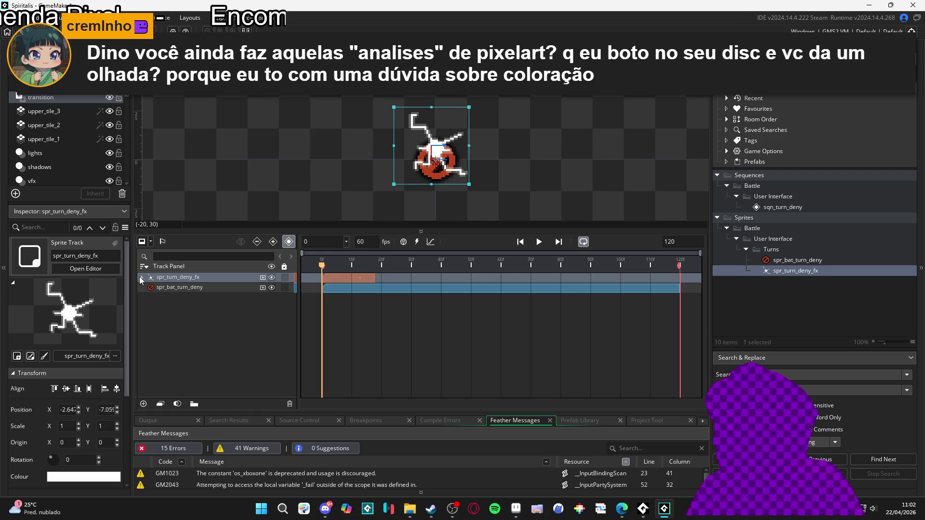
pyautogui.click(177, 291)
pyautogui.click(142, 278)
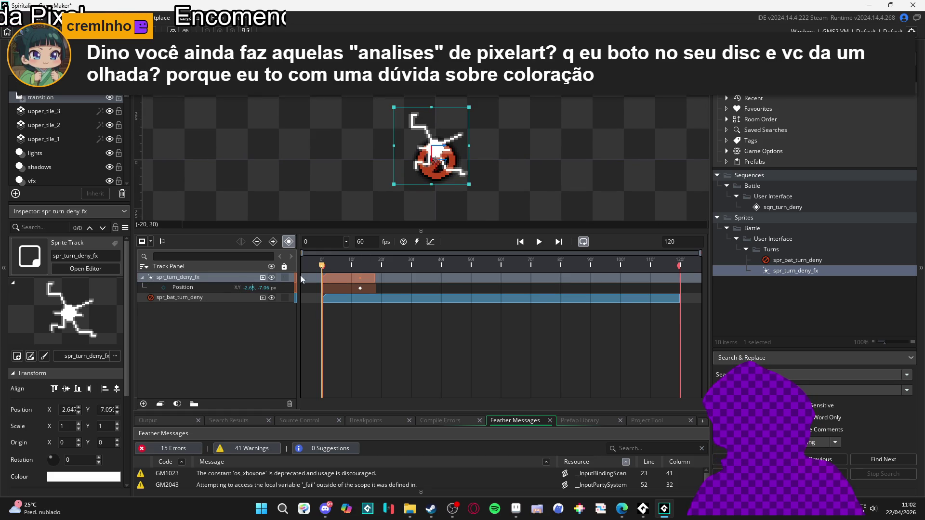
pyautogui.write('00')
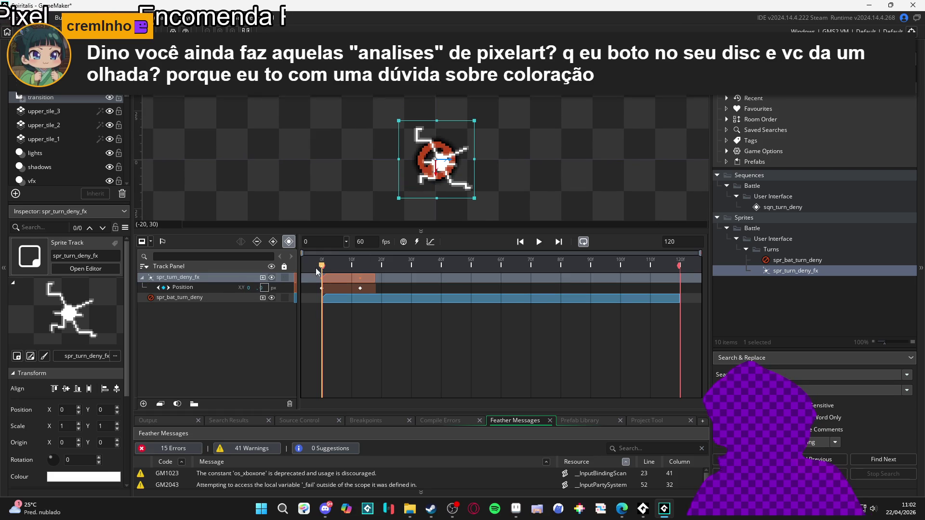
pyautogui.click(549, 177)
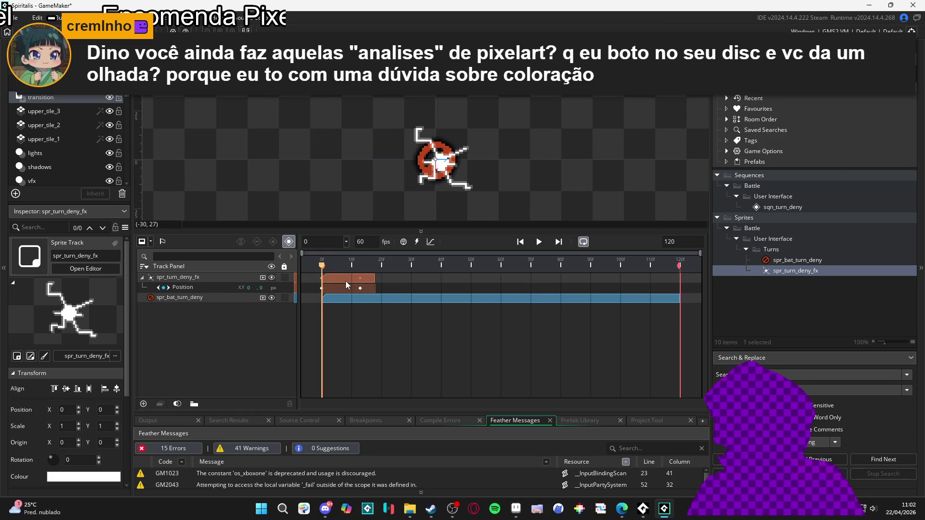
# Inspect the spr_turn_deny_fx sprite, then play sqn_turn_deny and check the frame-0 Position keyframe.
pyautogui.doubleClick(766, 276)
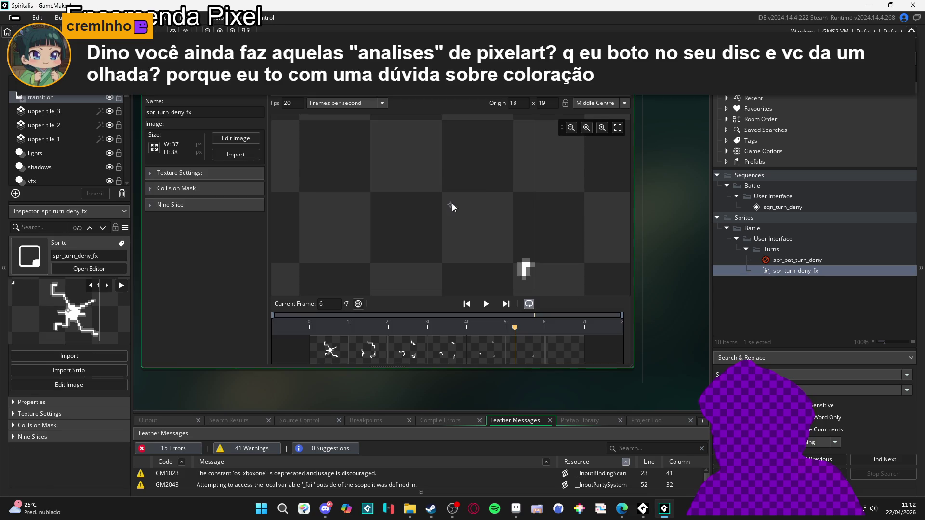
pyautogui.moveTo(462, 329); pyautogui.dragTo(309, 329)
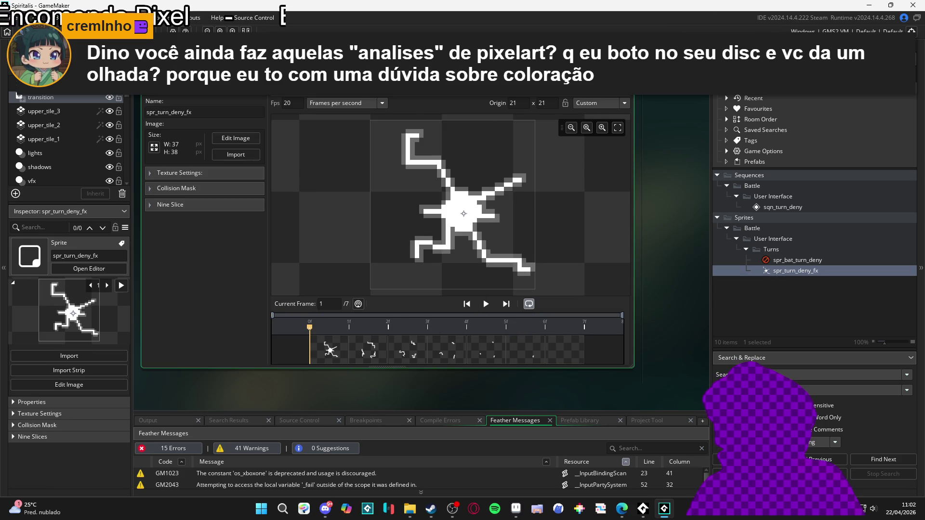
pyautogui.press('Escape')
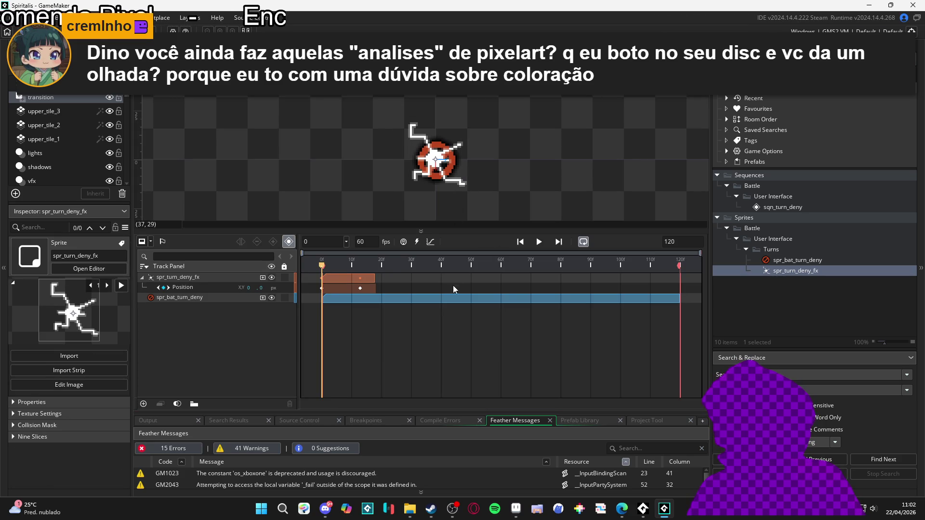
pyautogui.press('space')
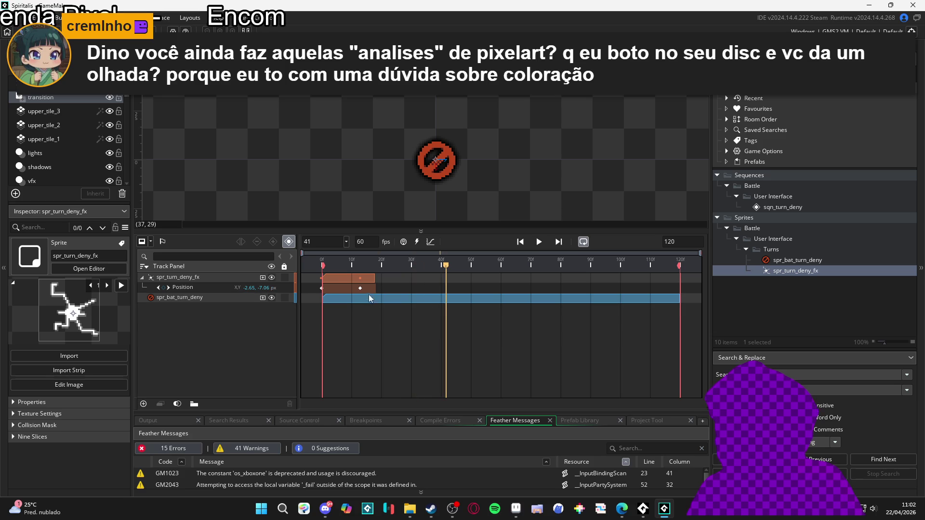
pyautogui.click(322, 287)
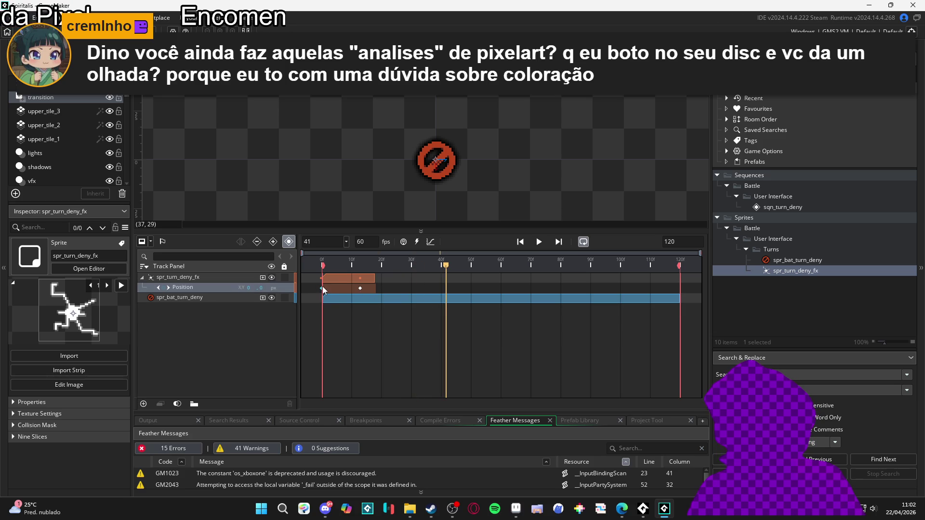
pyautogui.click(359, 291)
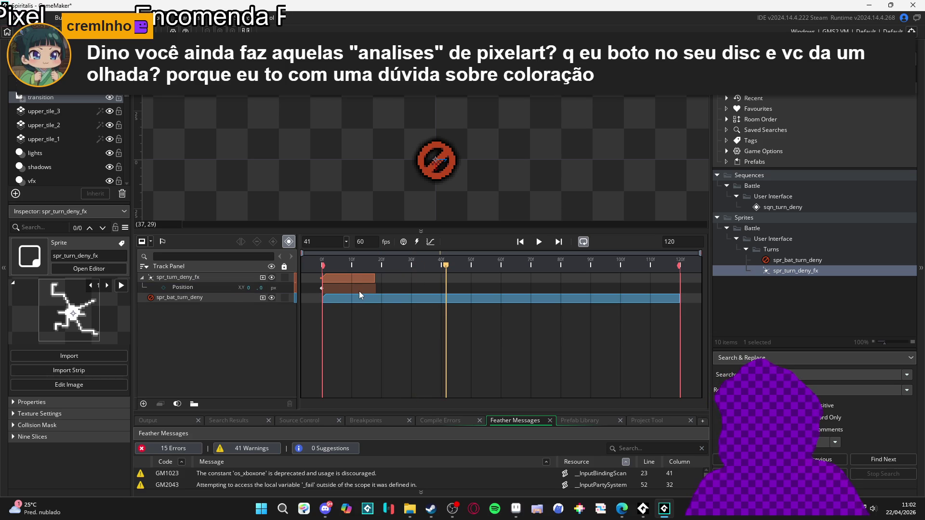
pyautogui.press('space')
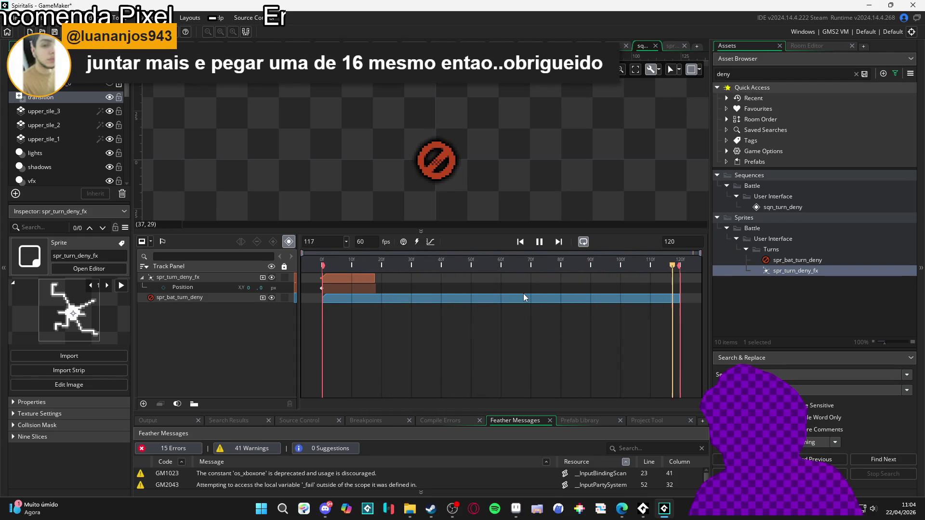
pyautogui.click(541, 242)
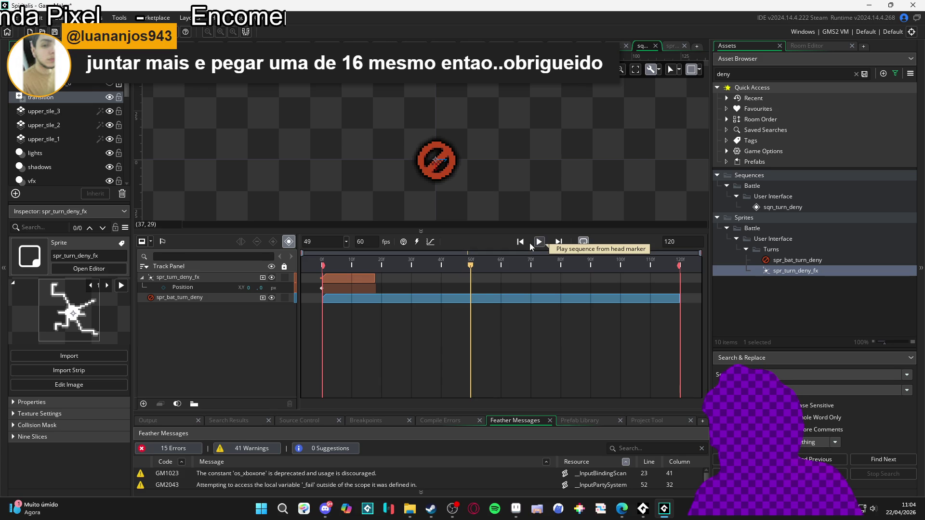
pyautogui.moveTo(328, 261)
pyautogui.mouseDown()
pyautogui.moveTo(311, 261)
pyautogui.moveTo(391, 262)
pyautogui.moveTo(299, 249)
pyautogui.moveTo(543, 250)
pyautogui.mouseUp()
pyautogui.click(539, 243)
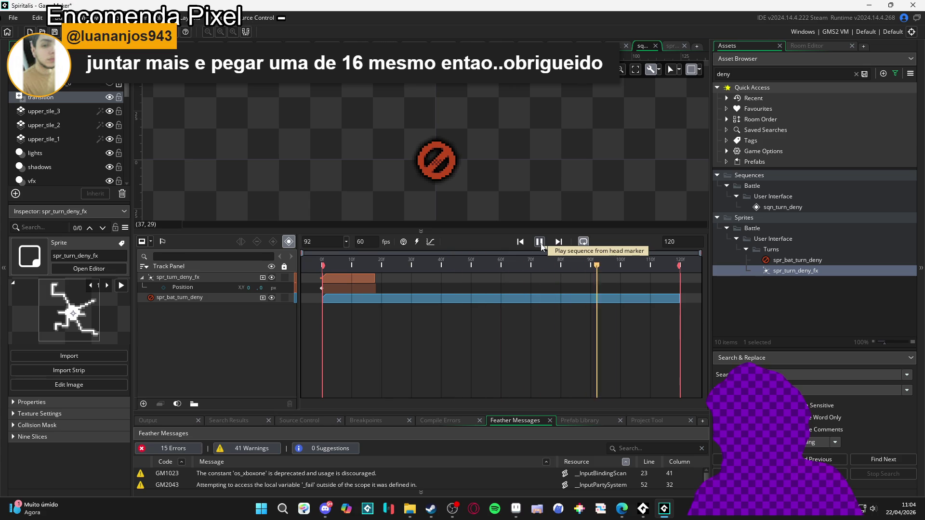
pyautogui.click(539, 242)
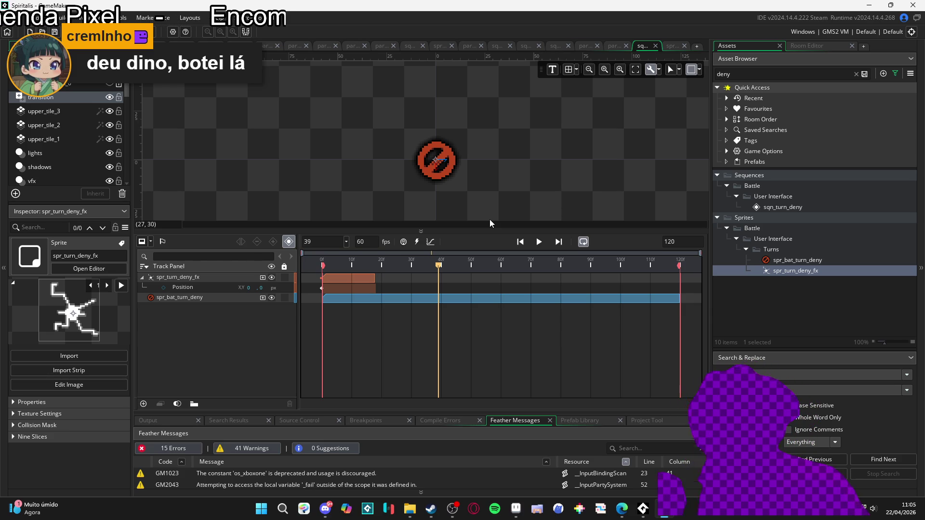
# After checking Discord, play the sqn_turn_deny preview and bring Aseprite to the front.
pyautogui.click(328, 507)
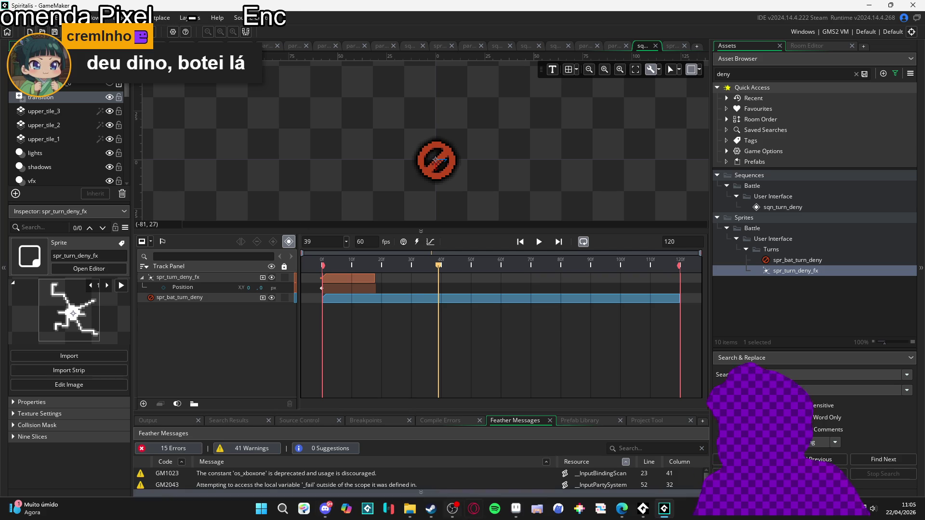
pyautogui.click(539, 242)
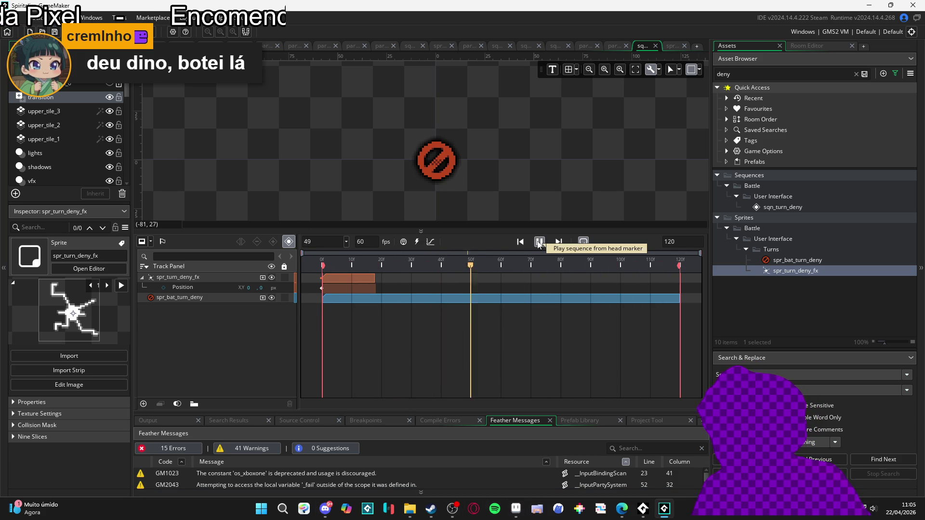
pyautogui.click(516, 509)
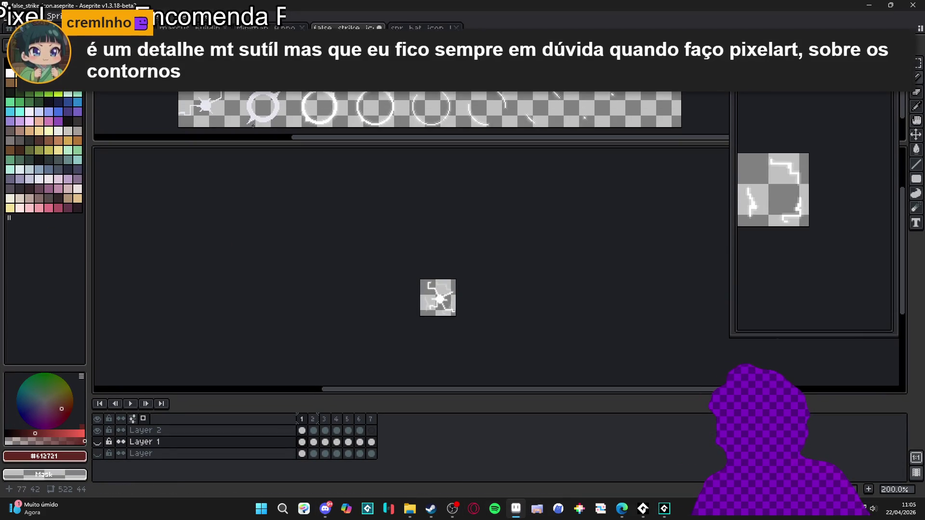
# Create Sprite-0002 from the clipboard's pink-haired chibi head and recentre the view on it.
pyautogui.click(11, 18)
pyautogui.click(19, 28)
pyautogui.click(420, 352)
pyautogui.hotkey('ctrl', 'v')
pyautogui.hotkey('ctrl', 'd')
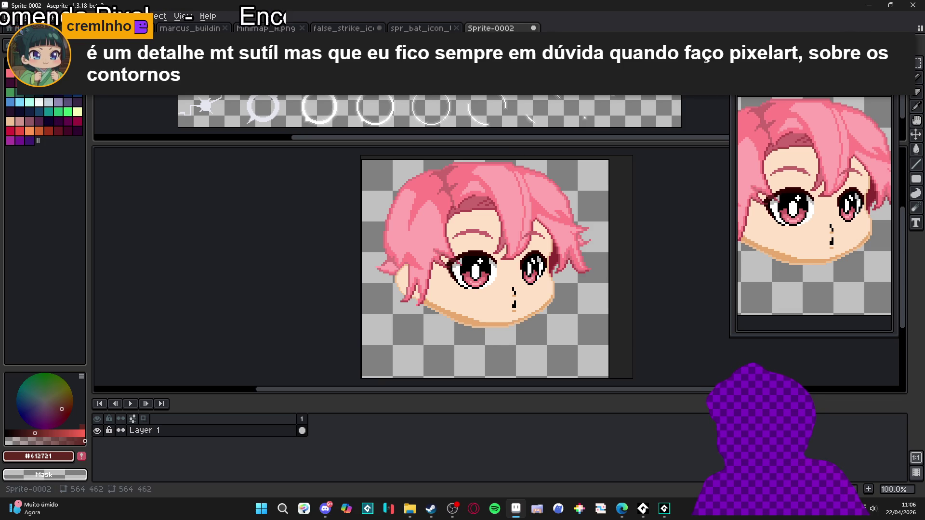
pyautogui.hscroll(1, 380, 327)
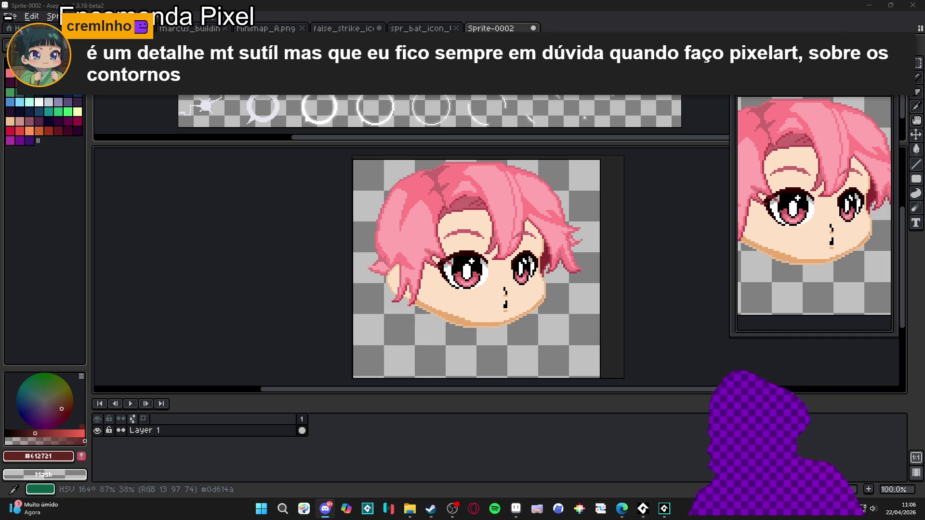
pyautogui.moveTo(419, 231)
pyautogui.mouseDown()
pyautogui.moveTo(408, 249)
pyautogui.moveTo(429, 252)
pyautogui.mouseUp()
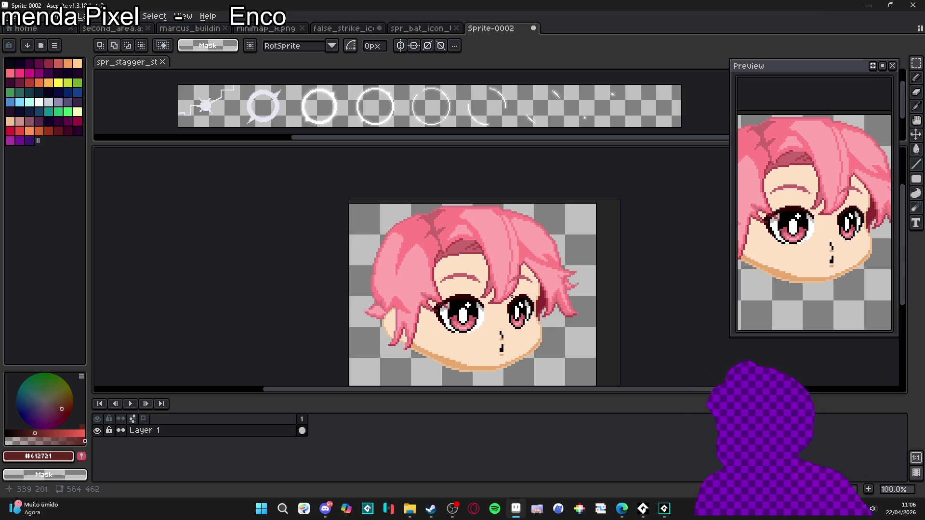
pyautogui.scroll(1, 405, 229)
# Sample the dark rose hair shade #ac434d from the canvas.
pyautogui.scroll(-3, 419, 231)
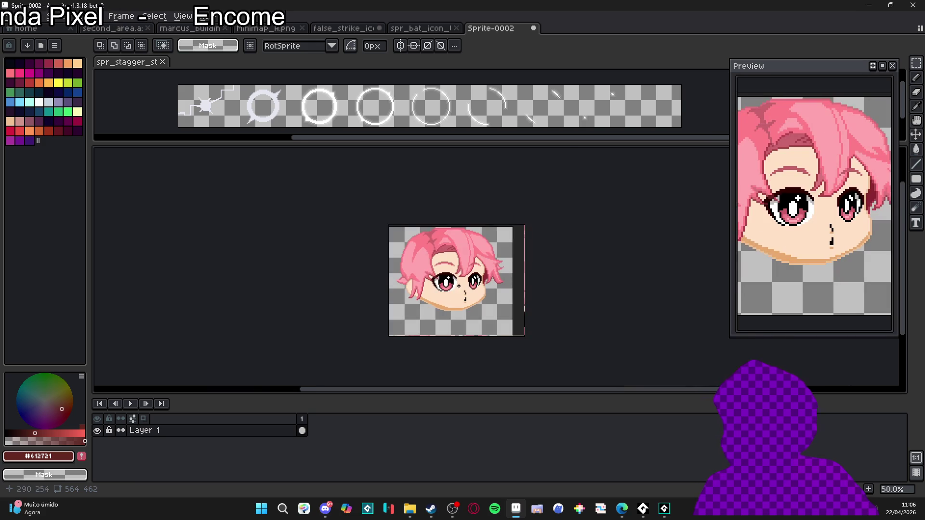
pyautogui.scroll(3, 400, 270)
pyautogui.press('b')
pyautogui.scroll(2, 397, 283)
pyautogui.keyDown('alt'); pyautogui.click(395, 285); pyautogui.keyUp('alt')
pyautogui.scroll(-3, 397, 283)
pyautogui.click(871, 490)
# Select the transparent background area with the Magic Wand.
pyautogui.scroll(1, 411, 273)
pyautogui.scroll(-2, 411, 273)
pyautogui.scroll(2, 410, 273)
pyautogui.press('w')
pyautogui.click(522, 332)
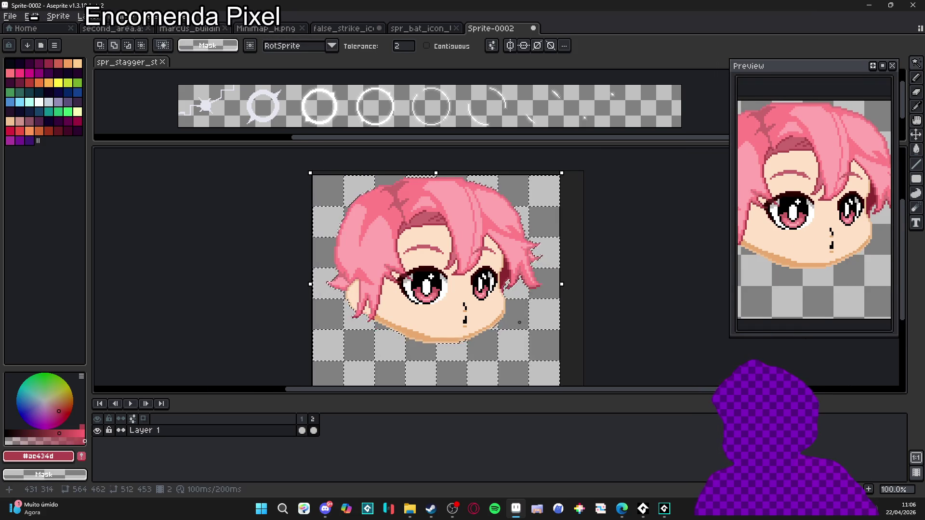
# Resize the sprite to 50%, shrinking it from 564×462 to 282×231 pixels.
pyautogui.scroll(4, 488, 319)
pyautogui.scroll(4, 488, 318)
pyautogui.press('b')
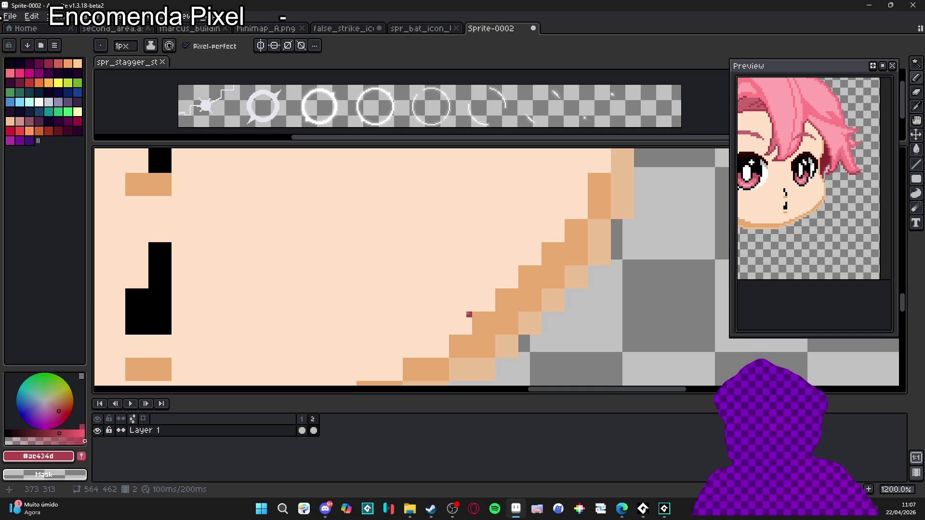
pyautogui.press('1')
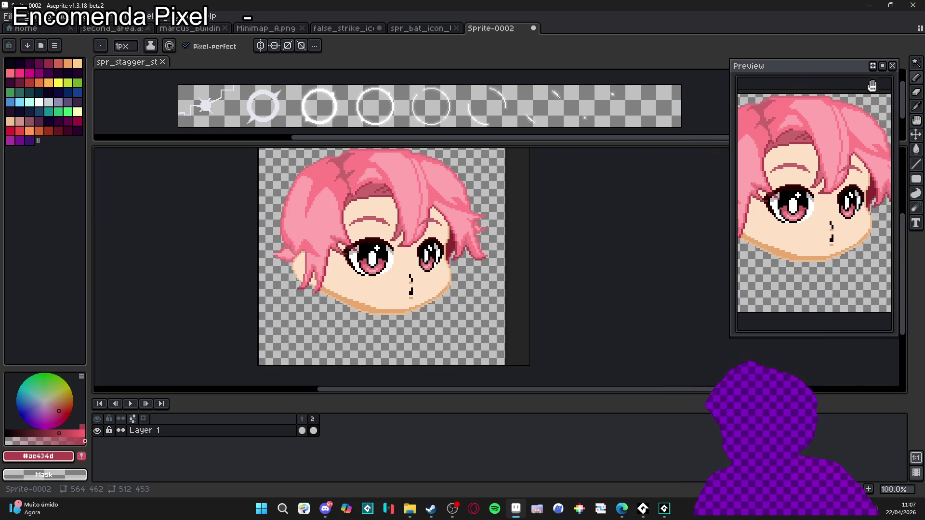
pyautogui.click(65, 16)
pyautogui.click(73, 61)
pyautogui.click(683, 183)
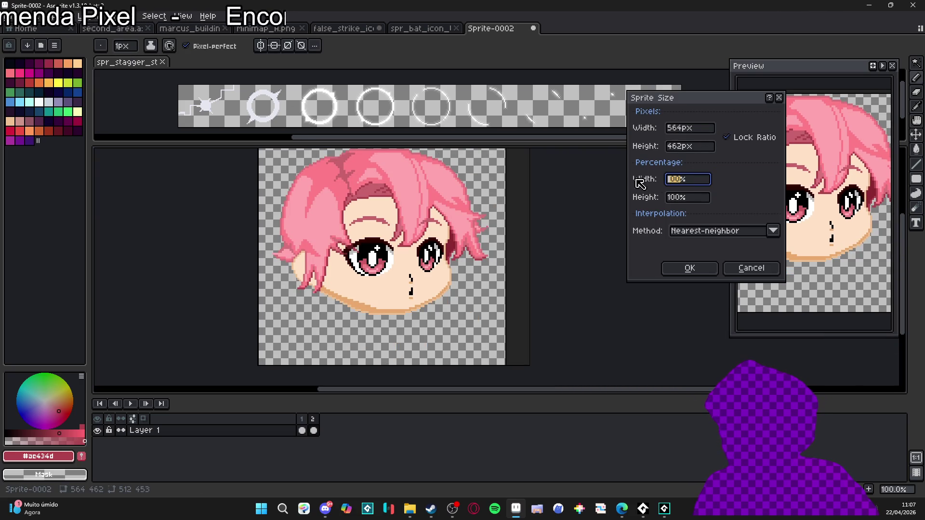
pyautogui.write('50')
pyautogui.press('Return')
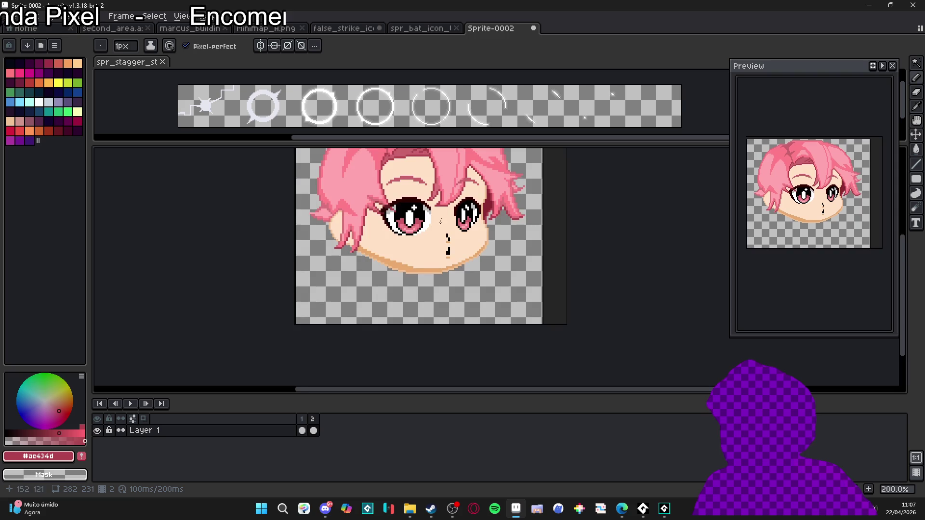
pyautogui.scroll(1, 366, 264)
pyautogui.scroll(1, 340, 322)
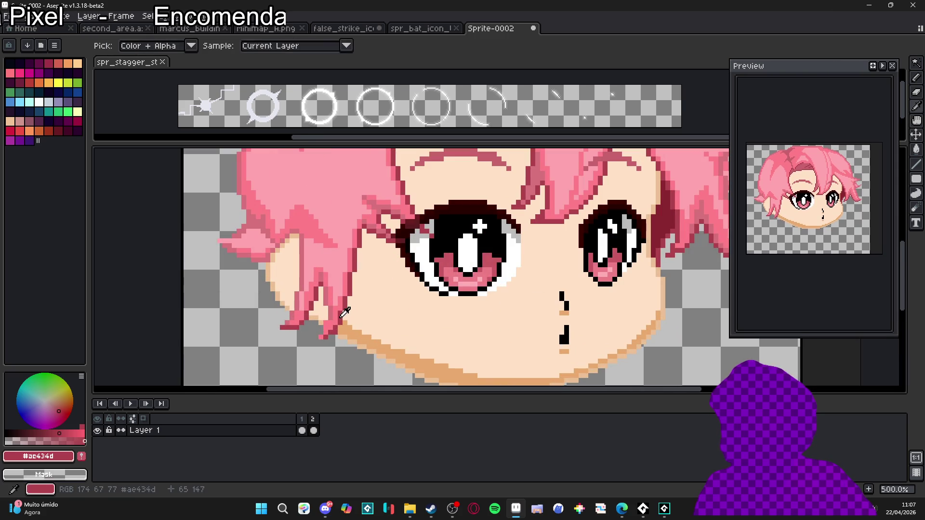
pyautogui.scroll(-2, 354, 325)
# Cancel the Outline dialog and undo the 50% resize to restore full size.
pyautogui.hotkey('shift', 'o')
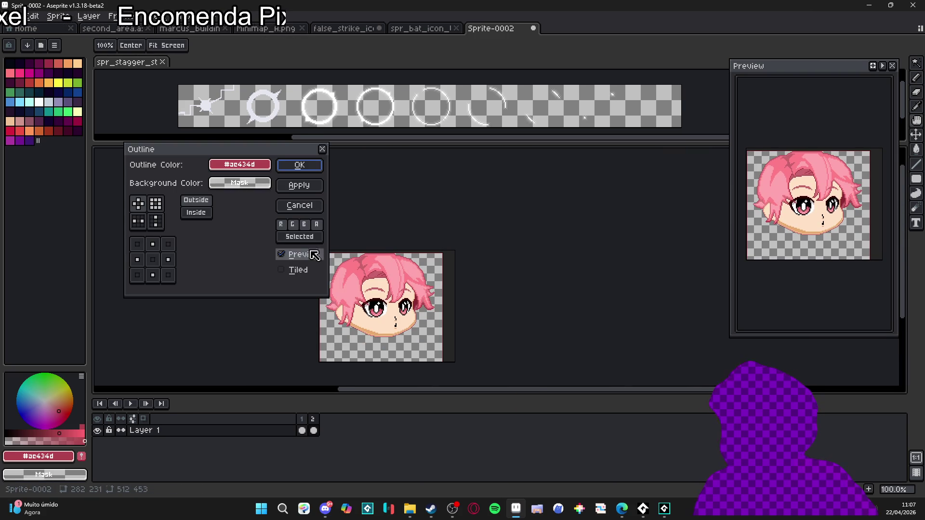
pyautogui.scroll(3, 374, 275)
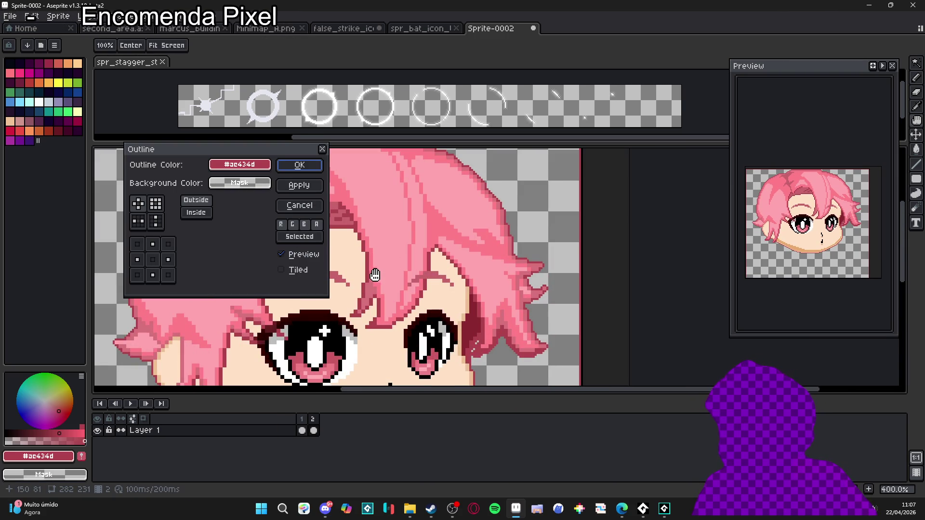
pyautogui.click(299, 205)
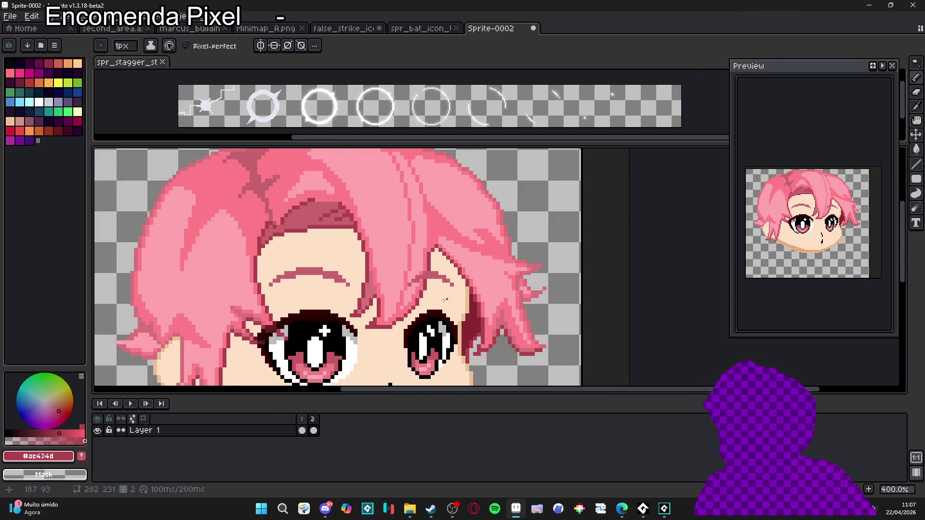
pyautogui.hotkey('ctrl', 'z')
pyautogui.scroll(6, 455, 316)
pyautogui.press('b')
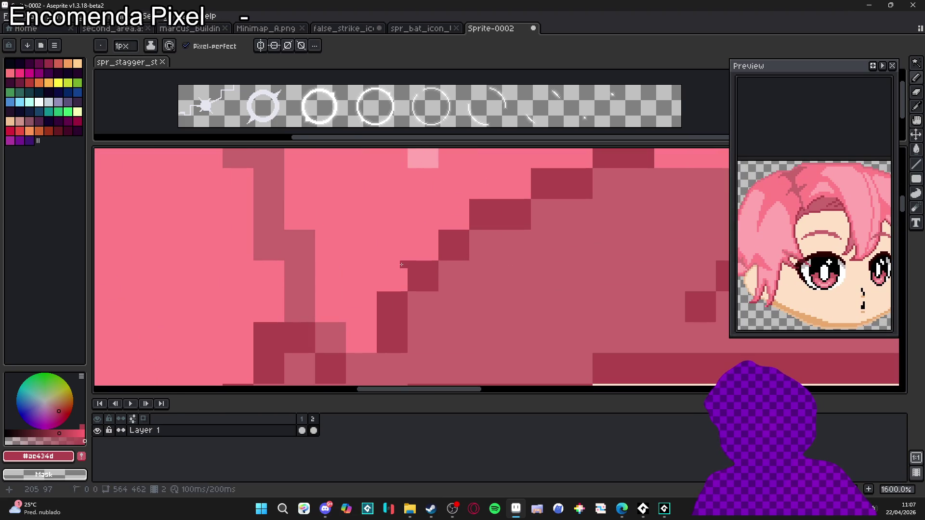
# Resize the sprite to 25%, making it 141×115 pixels.
pyautogui.hotkey('alt', 's')
pyautogui.press('Down')
pyautogui.press('Down')
pyautogui.press('Down')
pyautogui.press('Return')
pyautogui.click(708, 182)
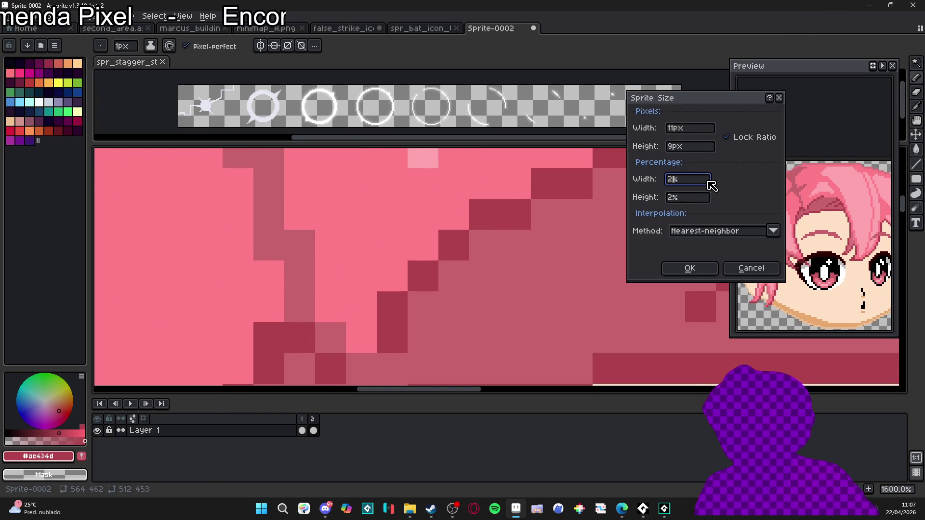
pyautogui.write('5')
pyautogui.press('Return')
pyautogui.scroll(-6, 386, 297)
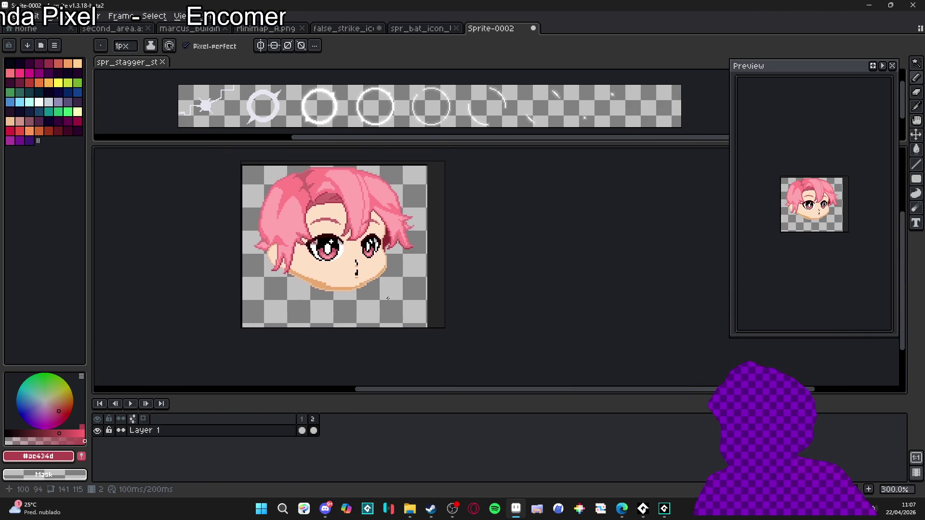
pyautogui.scroll(2, 386, 297)
# Select the entire sprite and frame the head in the view.
pyautogui.press('m')
pyautogui.hotkey('ctrl', 'a')
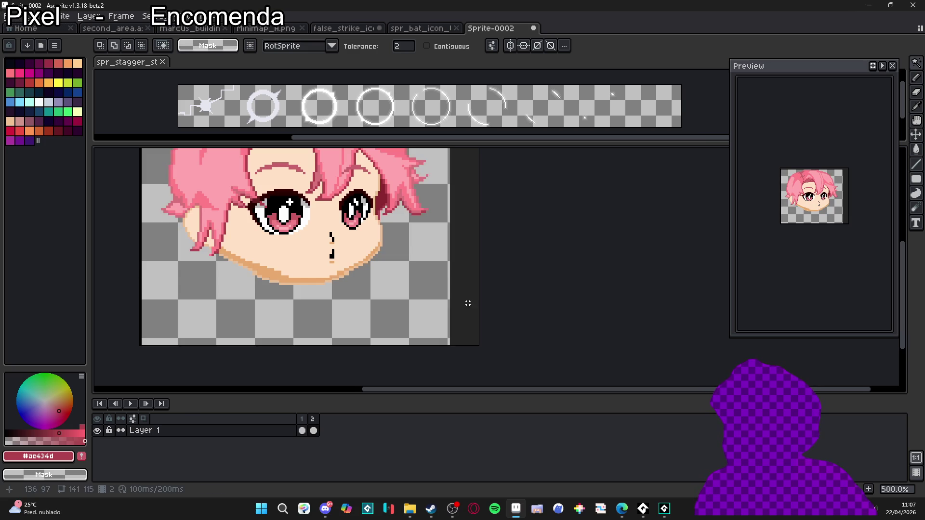
pyautogui.scroll(-1, 473, 358)
pyautogui.scroll(1, 425, 202)
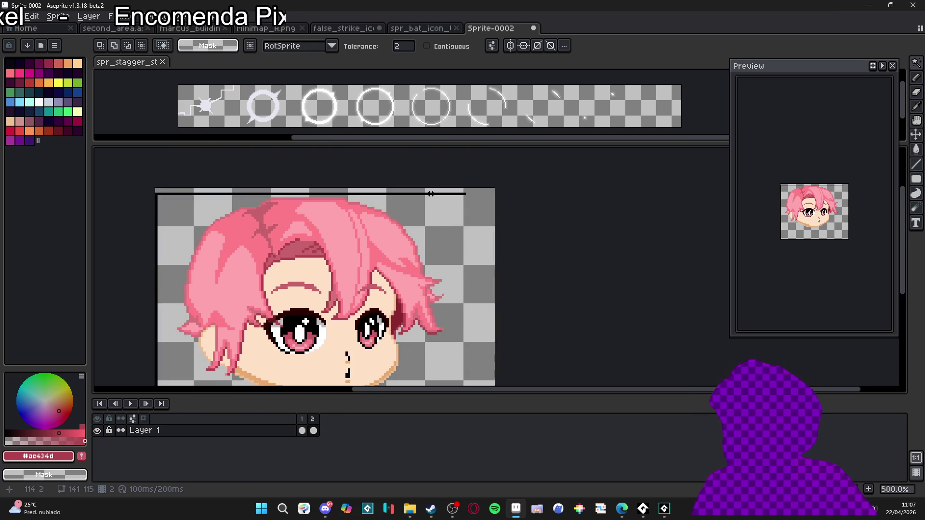
pyautogui.hscroll(-2, 425, 205)
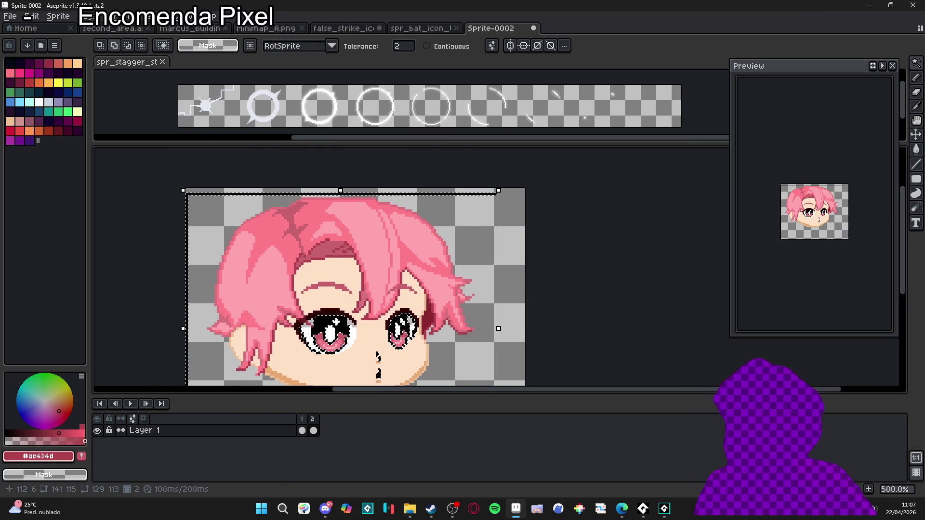
pyautogui.press('m')
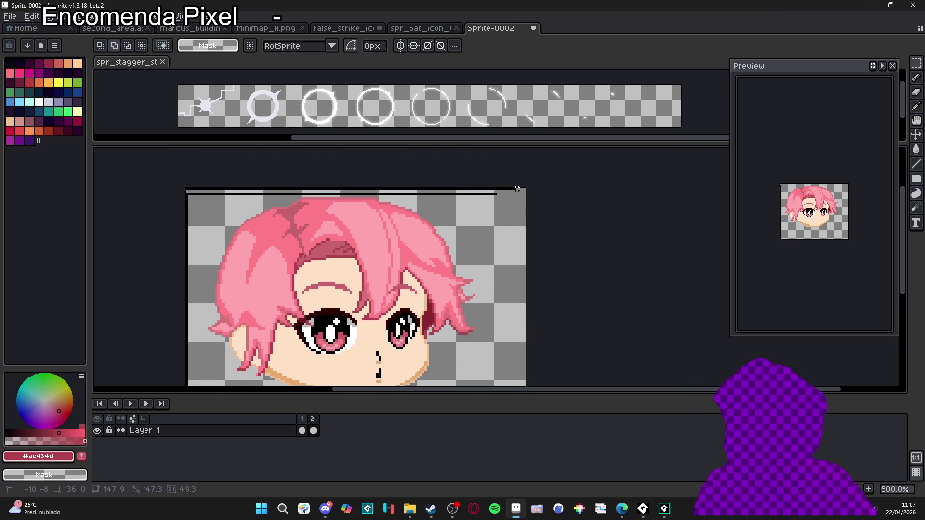
pyautogui.moveTo(197, 261); pyautogui.dragTo(283, 193)
pyautogui.scroll(-1, 282, 193)
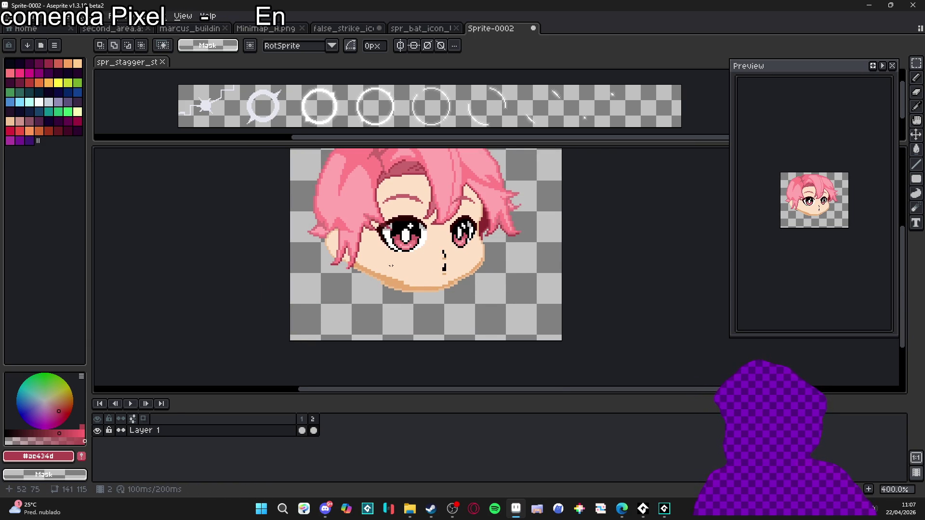
pyautogui.scroll(3, 429, 254)
# Apply an inside dark rose (#ae434d) outline around the head's edges.
pyautogui.press('i')
pyautogui.scroll(-3, 428, 254)
pyautogui.press('b')
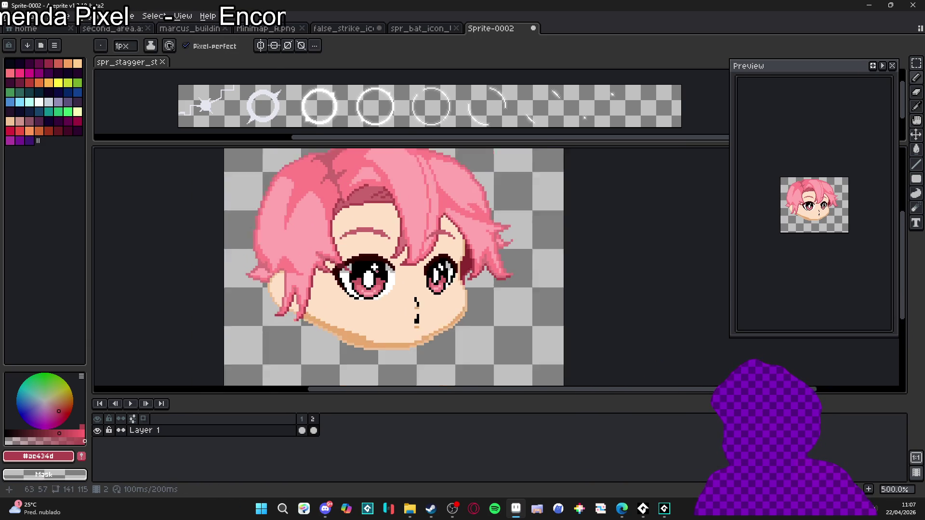
pyautogui.hotkey('shift', 'o')
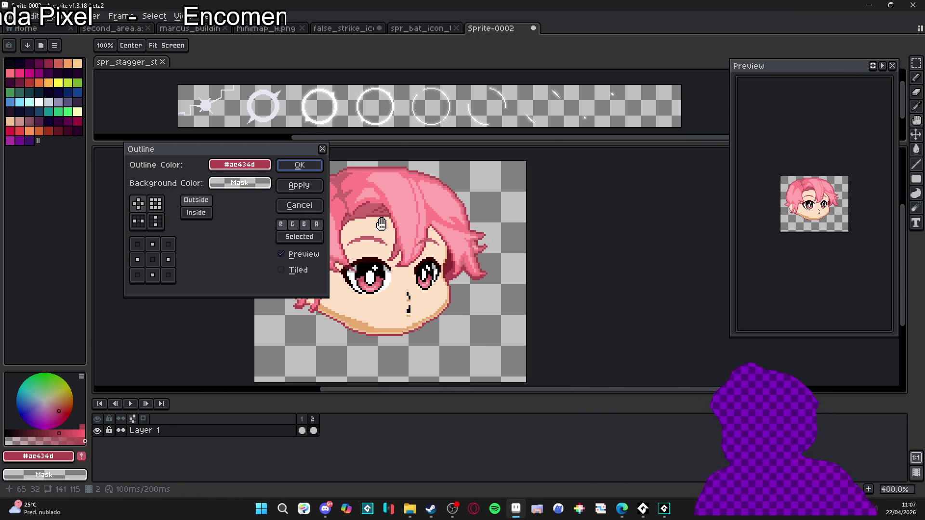
pyautogui.click(196, 213)
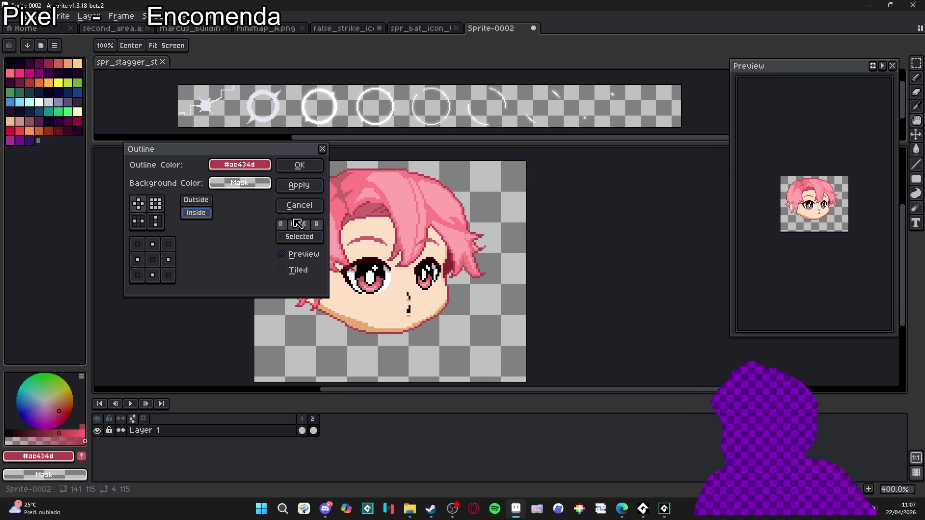
pyautogui.click(321, 168)
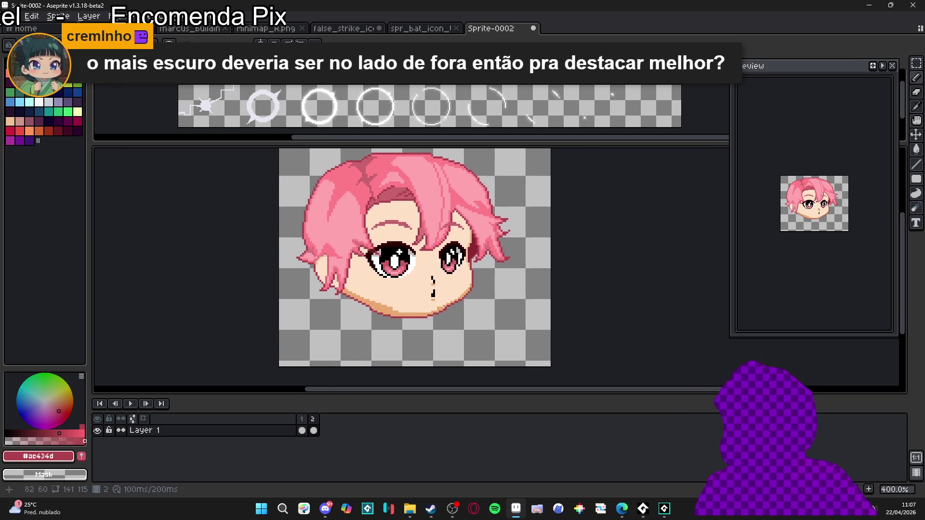
pyautogui.scroll(1, 397, 268)
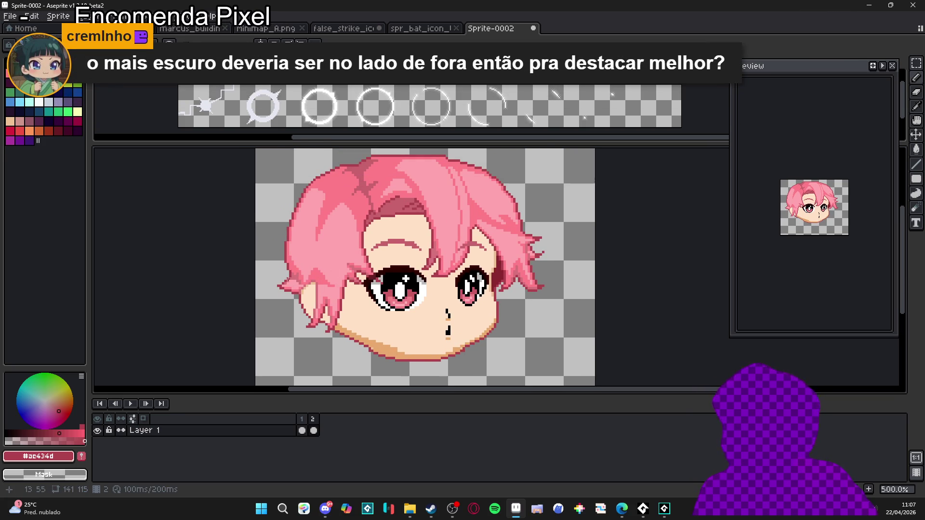
pyautogui.scroll(4, 278, 290)
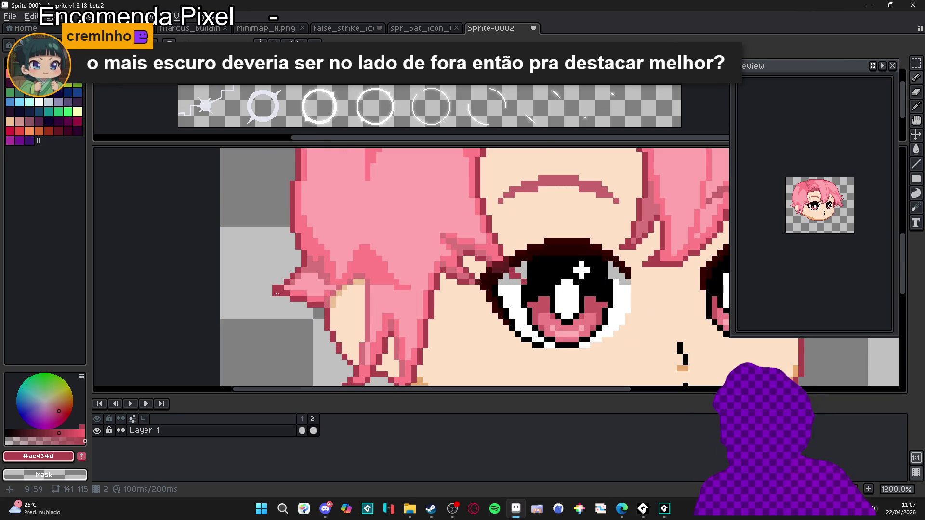
# Swap the foreground drawing colour to black.
pyautogui.scroll(-4, 277, 293)
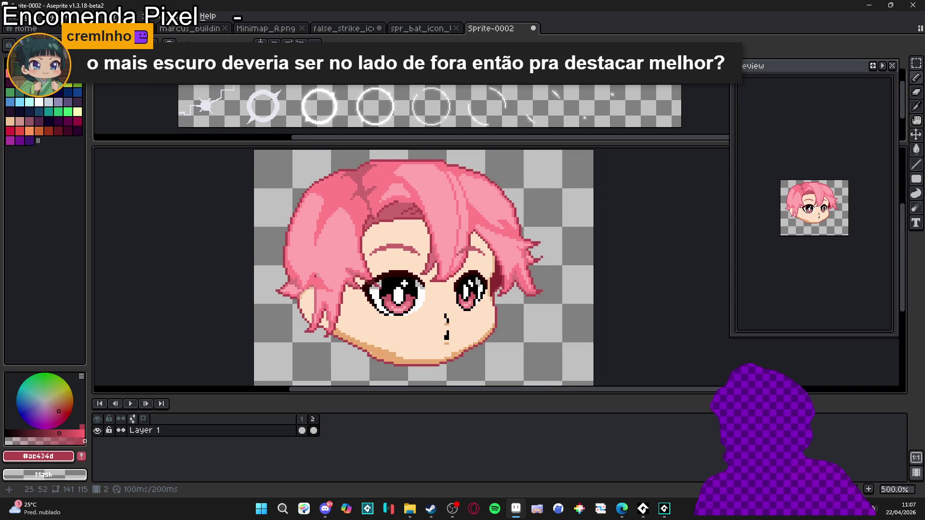
pyautogui.scroll(2, 336, 239)
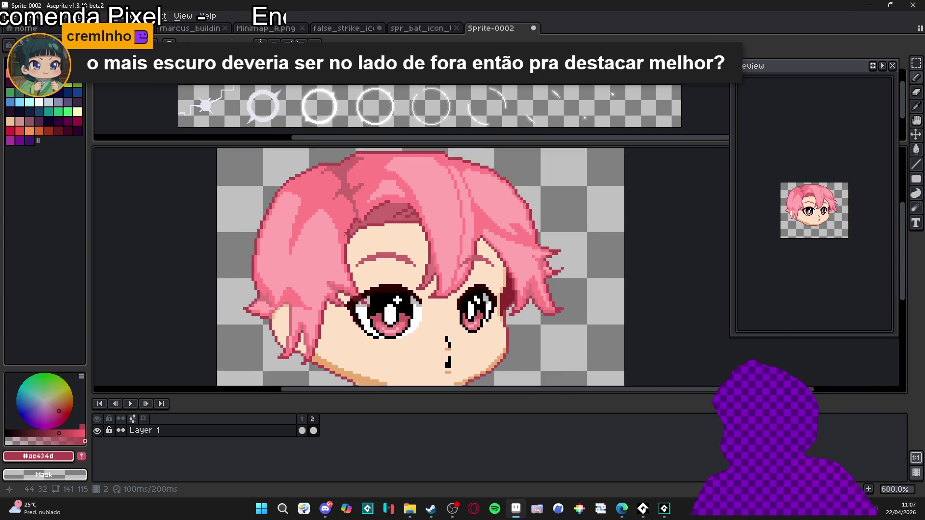
pyautogui.scroll(-2, 422, 231)
pyautogui.scroll(1, 422, 232)
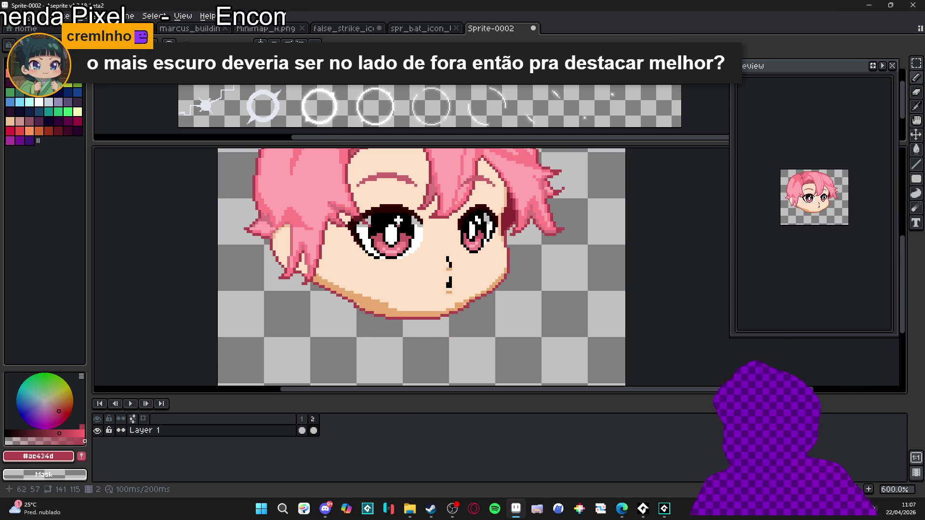
pyautogui.scroll(-2, 409, 232)
pyautogui.scroll(2, 416, 204)
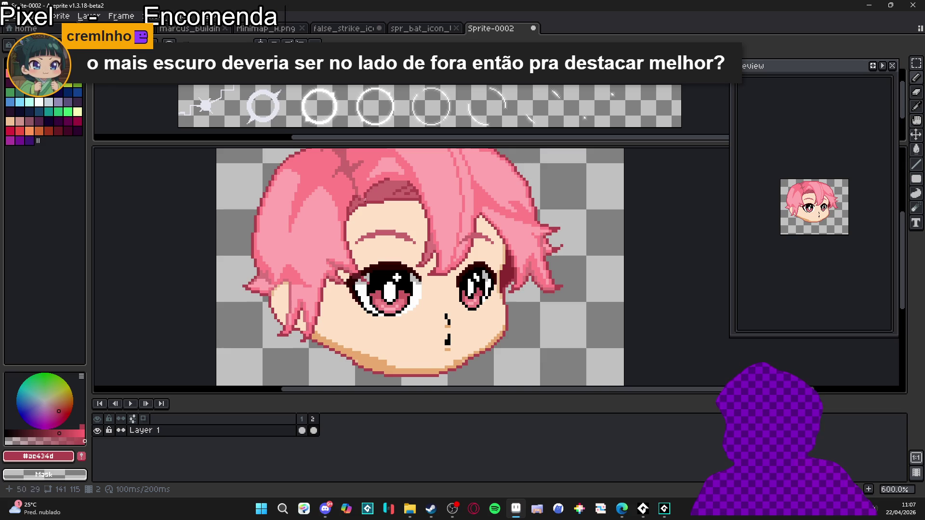
pyautogui.scroll(-3, 380, 217)
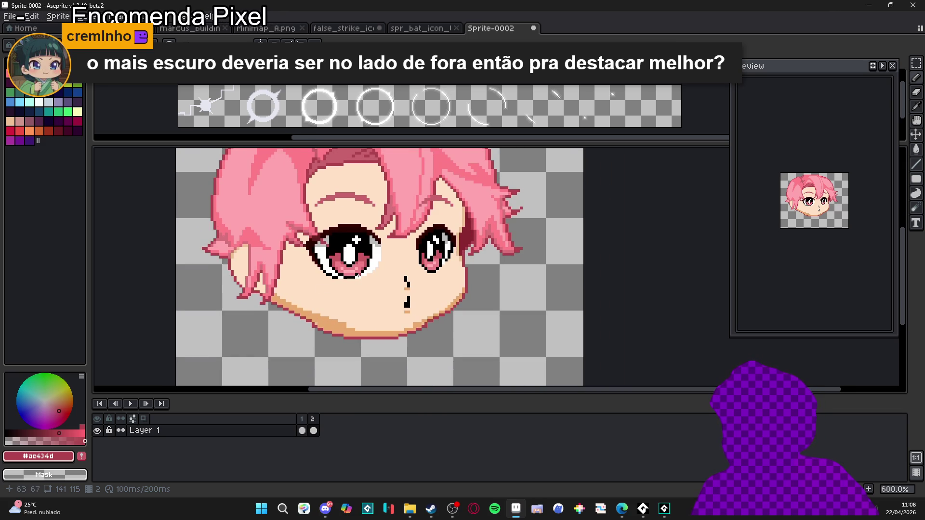
pyautogui.scroll(6, 357, 268)
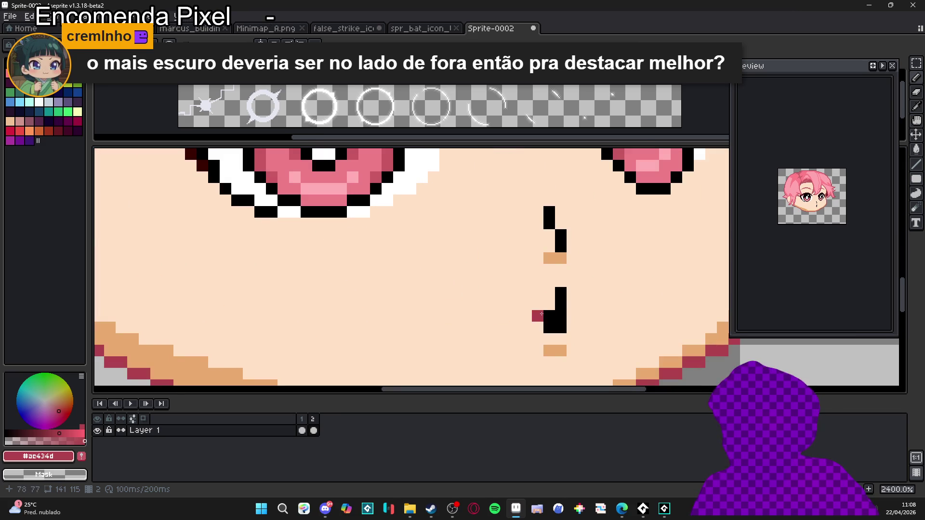
pyautogui.press('x')
# Zoom in on the mouth and place one black pixel just left of it.
pyautogui.scroll(-4, 441, 282)
pyautogui.scroll(2, 442, 282)
pyautogui.scroll(-2, 442, 282)
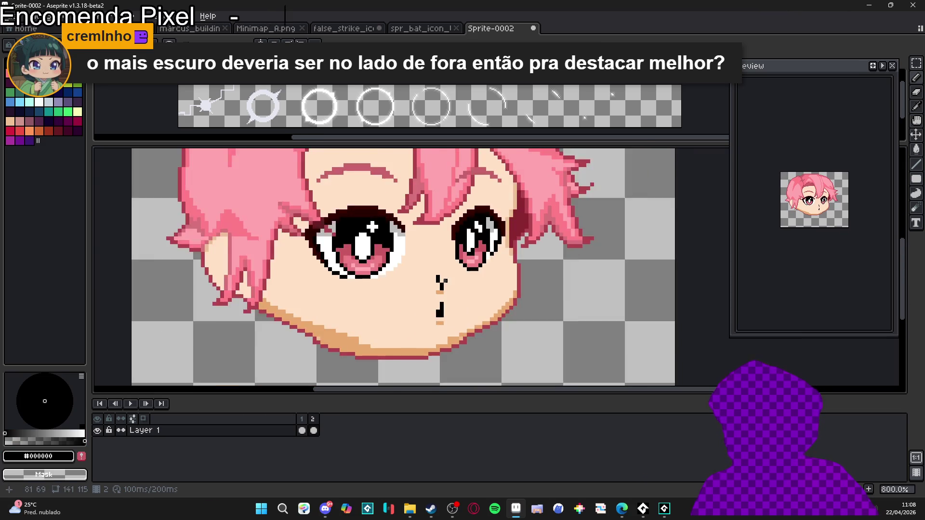
pyautogui.scroll(4, 441, 279)
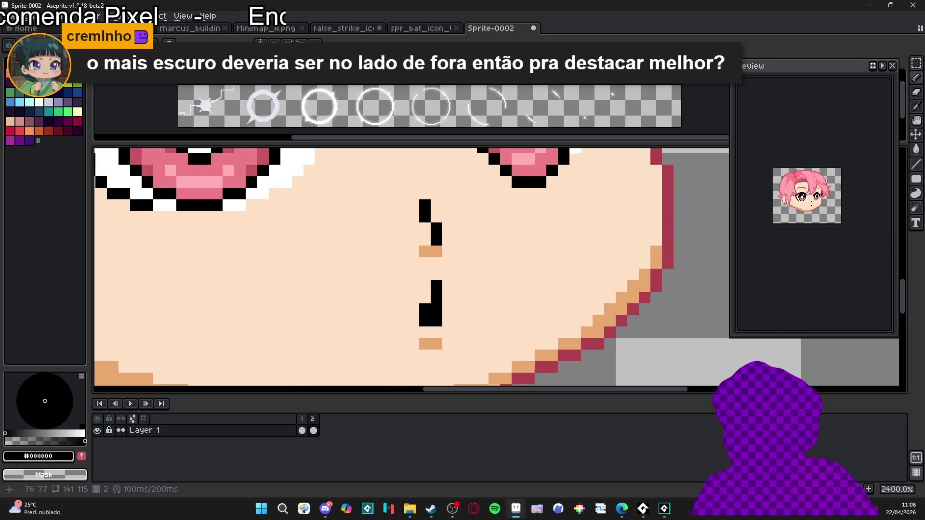
pyautogui.scroll(-5, 400, 297)
pyautogui.scroll(-1, 337, 318)
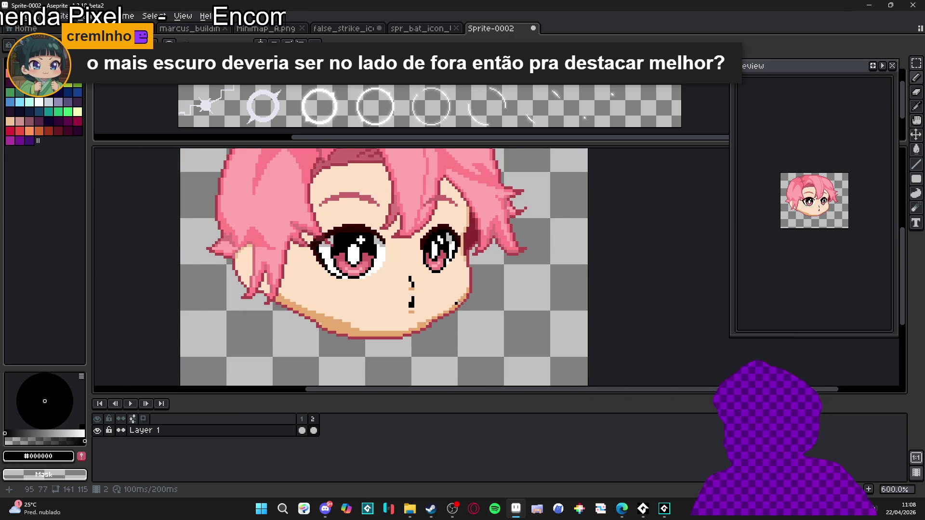
pyautogui.scroll(1, 434, 304)
pyautogui.scroll(-2, 416, 295)
pyautogui.scroll(5, 460, 247)
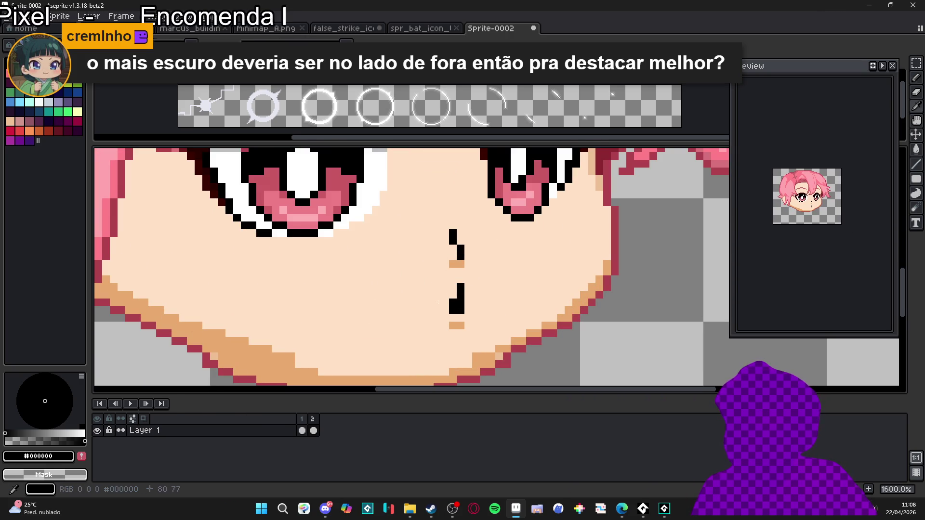
pyautogui.scroll(2, 381, 306)
pyautogui.scroll(-4, 403, 318)
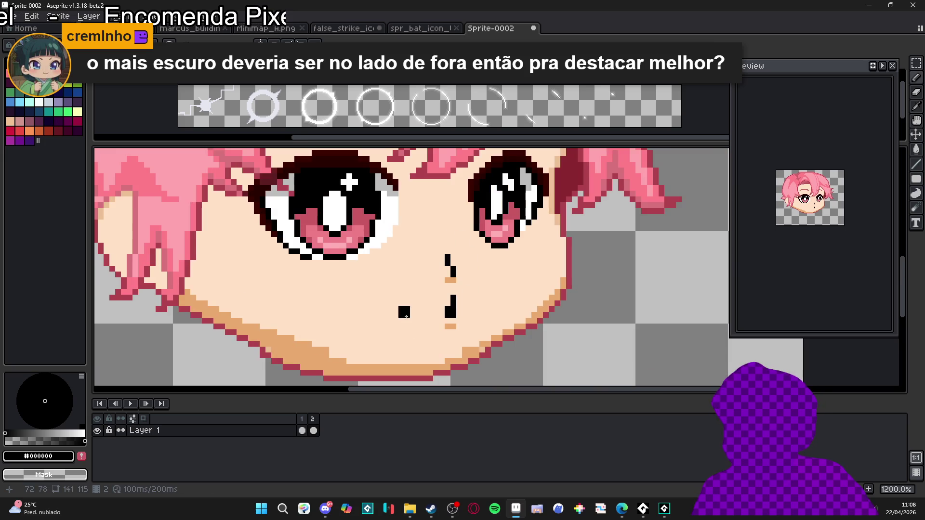
pyautogui.scroll(-2, 420, 309)
pyautogui.scroll(3, 431, 306)
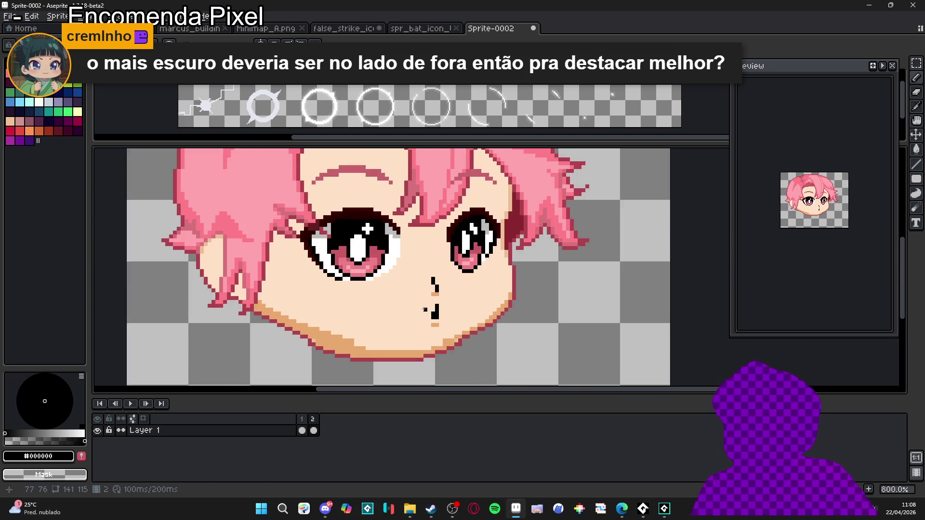
pyautogui.click(382, 295)
# Undo the stray black pixel beside the mouth and pick the tan shade.
pyautogui.scroll(-3, 431, 337)
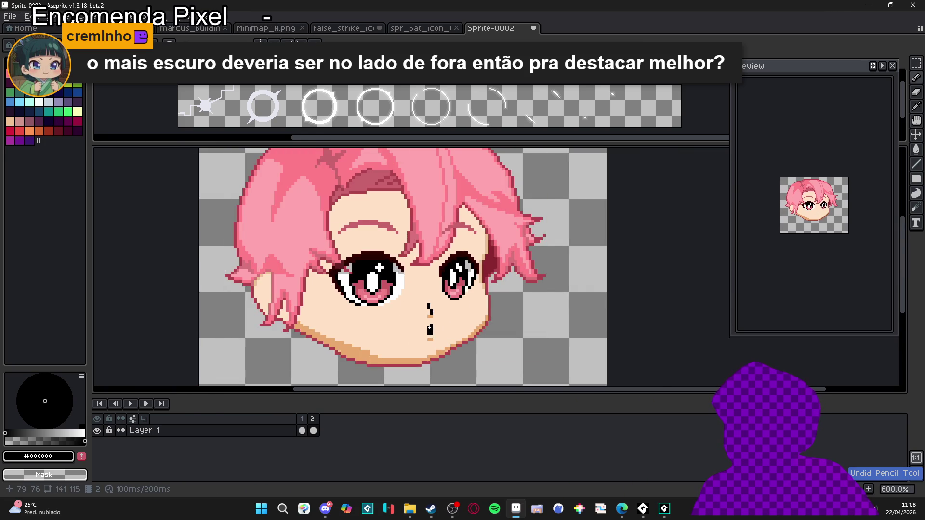
pyautogui.scroll(4, 429, 332)
pyautogui.scroll(-3, 419, 332)
pyautogui.scroll(4, 409, 333)
pyautogui.hotkey('ctrl', 'z')
pyautogui.keyDown('alt'); pyautogui.click(389, 352); pyautogui.keyUp('alt')
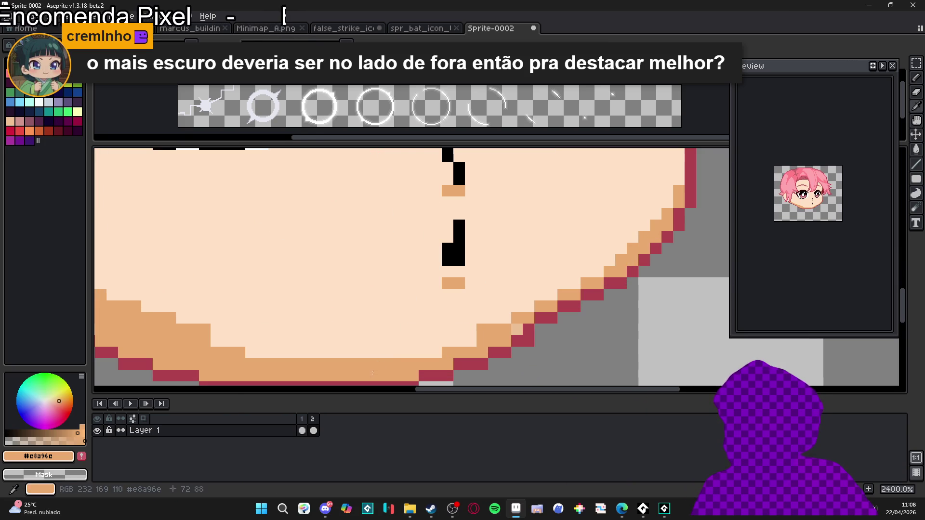
# Paint the mouth pixels dark grey-brown #5F5349 and set the brush to 1 px.
pyautogui.scroll(-5, 338, 318)
pyautogui.scroll(-1, 426, 317)
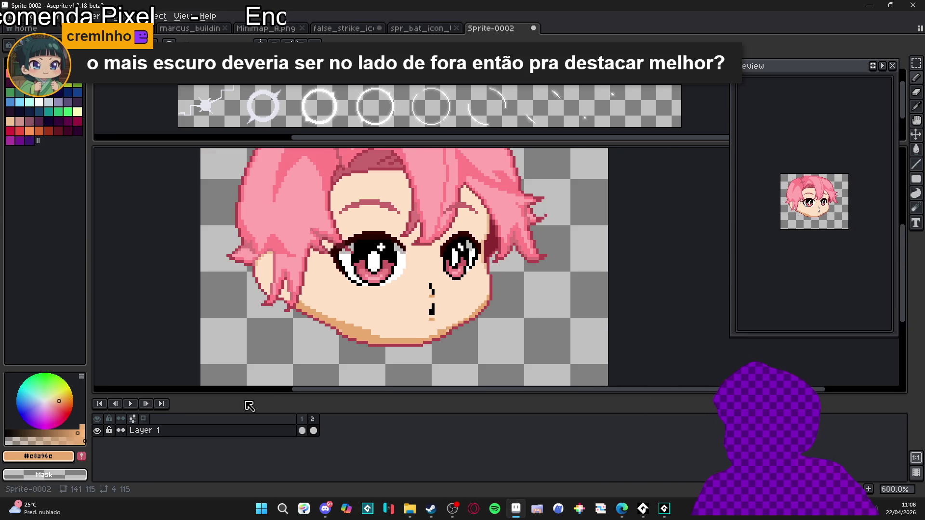
pyautogui.scroll(4, 426, 317)
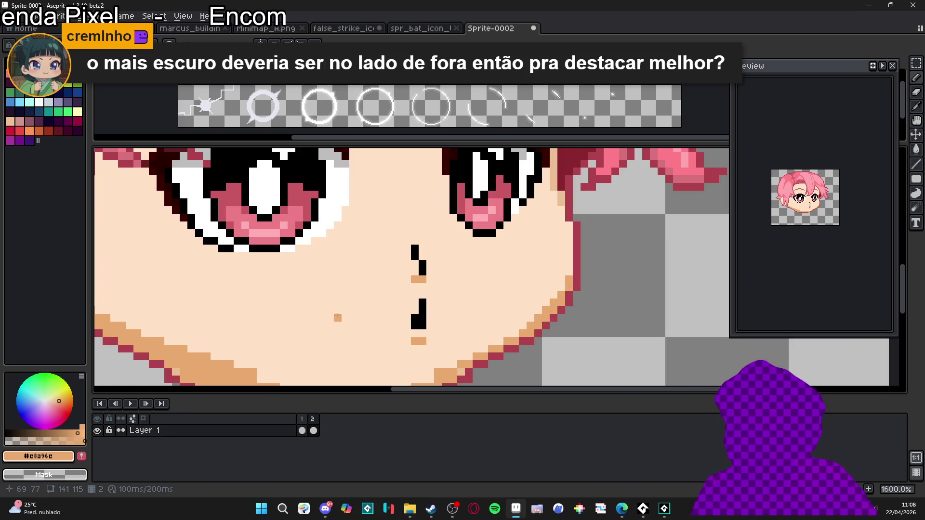
pyautogui.scroll(-3, 394, 264)
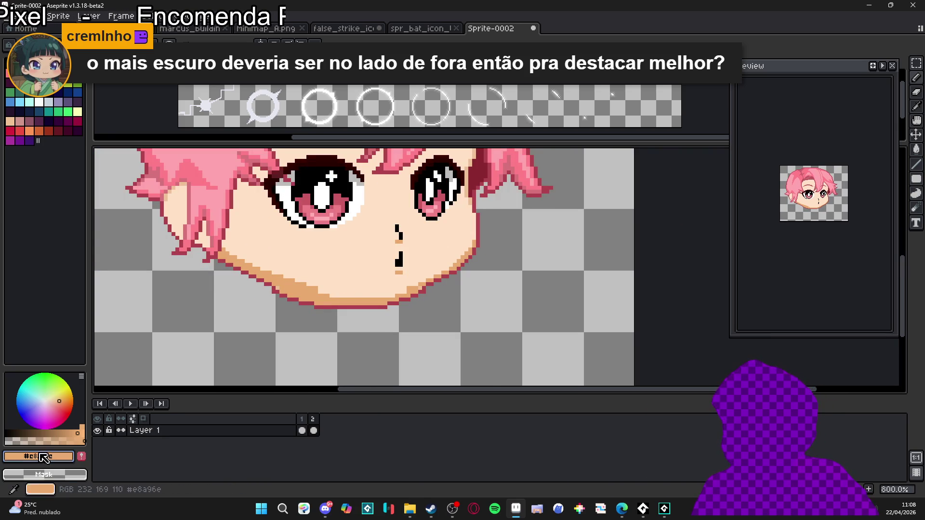
pyautogui.scroll(6, 399, 269)
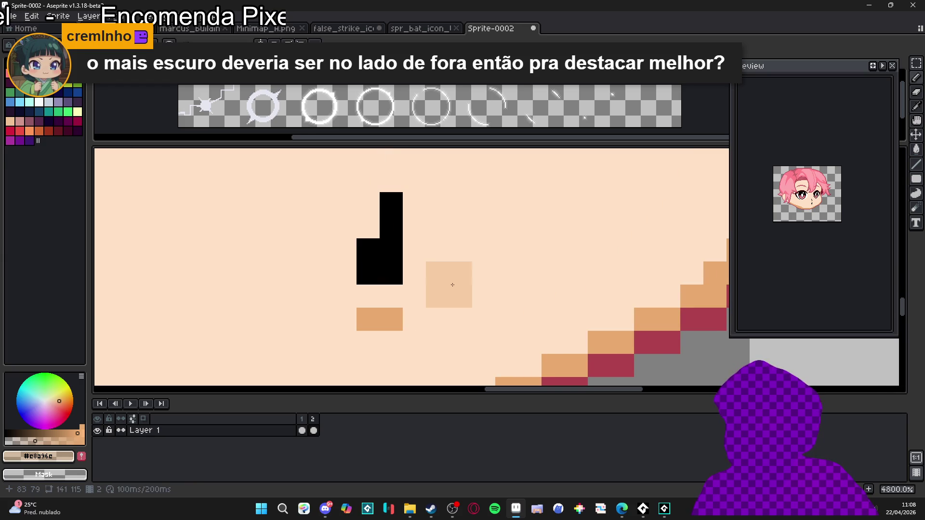
pyautogui.click(399, 282)
pyautogui.press('-')
# Recolour the remaining black mouth pixels grey-brown and cover a dark pixel with skin colour.
pyautogui.scroll(-6, 384, 257)
pyautogui.scroll(3, 384, 257)
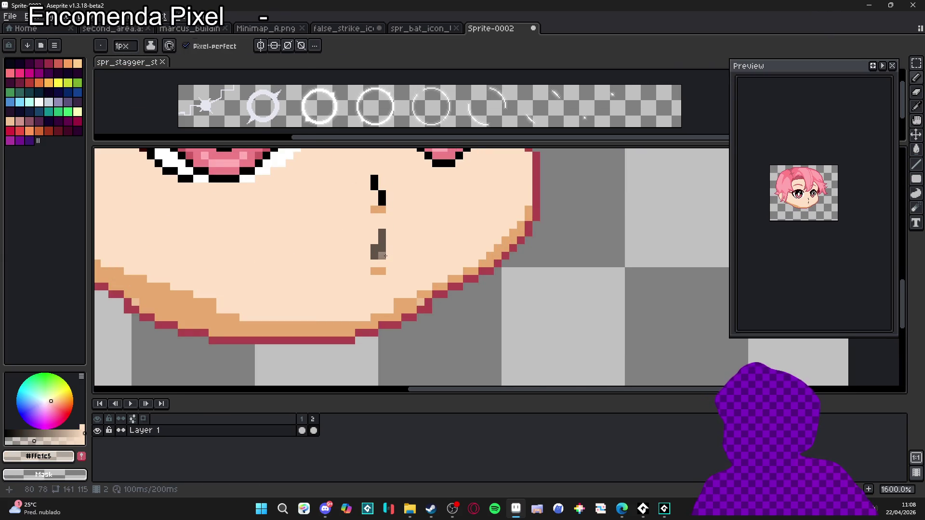
pyautogui.scroll(-4, 397, 263)
pyautogui.scroll(4, 397, 263)
pyautogui.keyDown('alt'); pyautogui.click(380, 253); pyautogui.keyUp('alt')
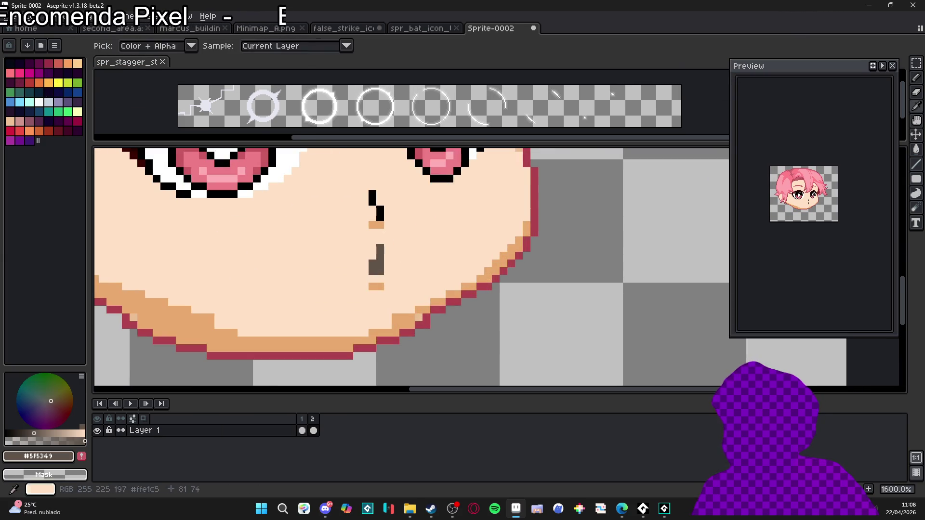
pyautogui.scroll(1, 370, 207)
pyautogui.click(370, 200)
pyautogui.moveTo(391, 209); pyautogui.dragTo(391, 241)
pyautogui.hotkey('ctrl', 'z')
pyautogui.moveTo(392, 210); pyautogui.dragTo(391, 224)
pyautogui.scroll(-1, 383, 227)
pyautogui.keyDown('alt'); pyautogui.click(400, 227); pyautogui.keyUp('alt')
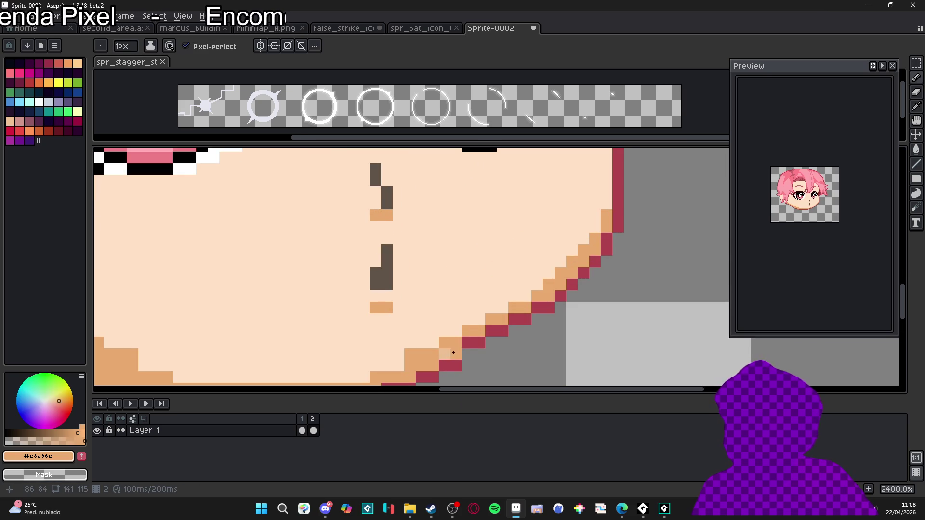
pyautogui.click(387, 227)
# Paint the two nose pixels salmon, undoing one stray salmon pixel.
pyautogui.keyDown('alt'); pyautogui.click(450, 339); pyautogui.keyUp('alt')
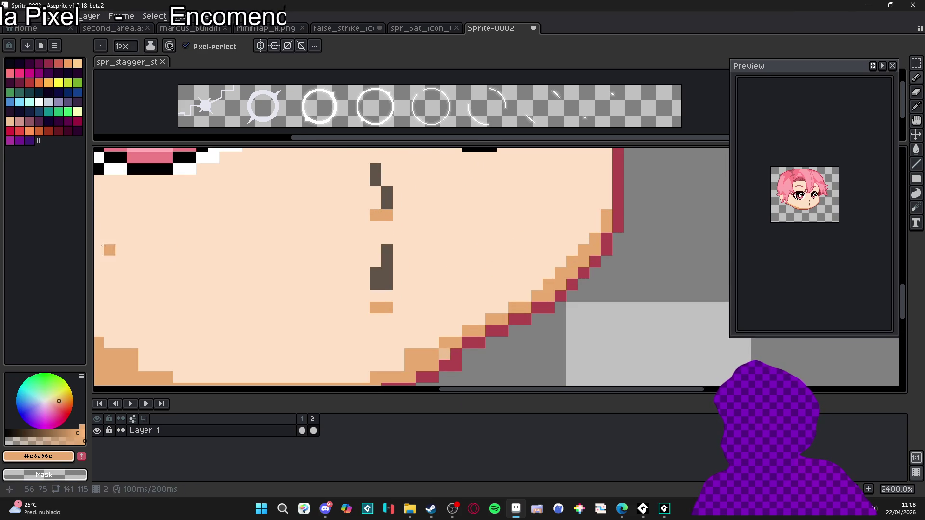
pyautogui.click(61, 405)
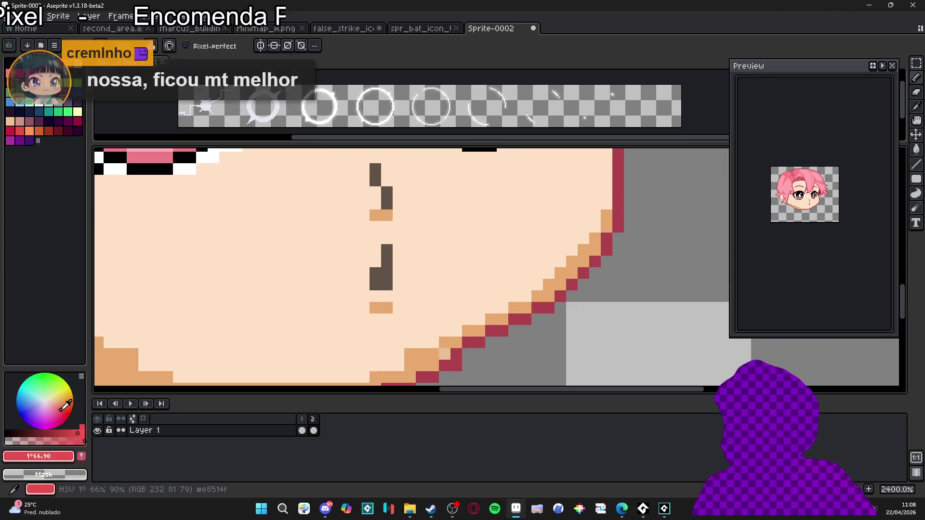
pyautogui.click(322, 208)
pyautogui.hotkey('ctrl', 'z')
pyautogui.scroll(2, 420, 239)
pyautogui.click(389, 216)
pyautogui.click(397, 239)
pyautogui.scroll(-6, 397, 239)
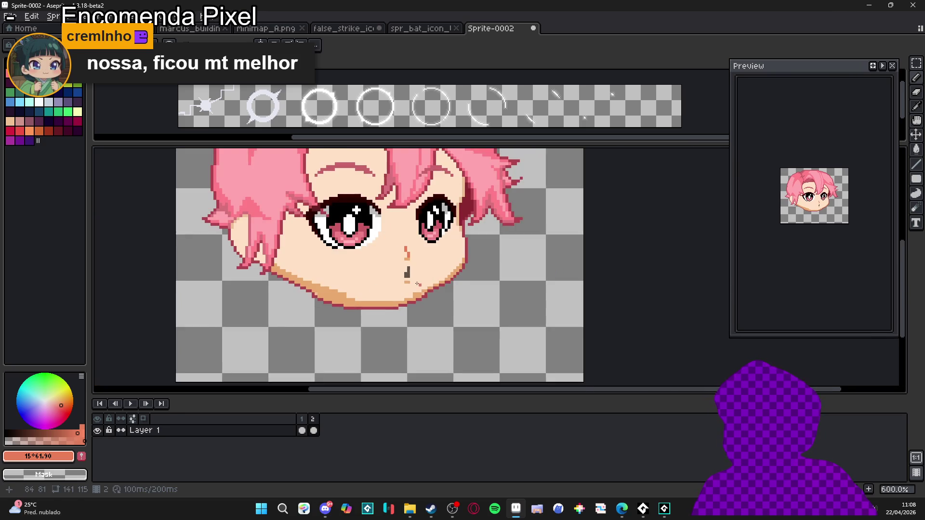
# Switch back to black and add outline pixels along the forehead hair strand.
pyautogui.moveTo(444, 295)
pyautogui.mouseDown()
pyautogui.moveTo(448, 309)
pyautogui.moveTo(503, 337)
pyautogui.mouseUp()
pyautogui.moveTo(431, 264)
pyautogui.mouseDown()
pyautogui.moveTo(444, 243)
pyautogui.moveTo(463, 260)
pyautogui.moveTo(424, 230)
pyautogui.mouseUp()
pyautogui.scroll(-1, 462, 260)
pyautogui.scroll(-1, 419, 194)
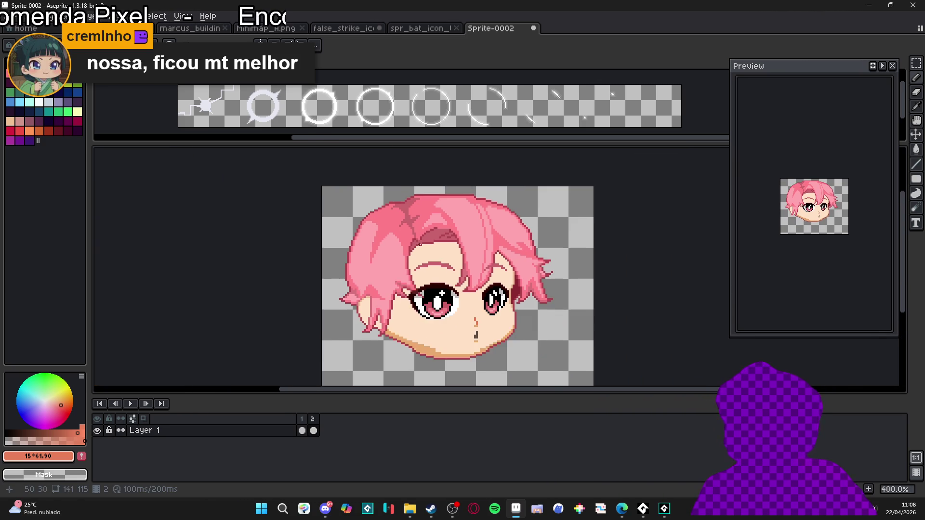
pyautogui.moveTo(417, 195); pyautogui.dragTo(407, 183)
pyautogui.scroll(2, 396, 227)
pyautogui.scroll(-1, 438, 214)
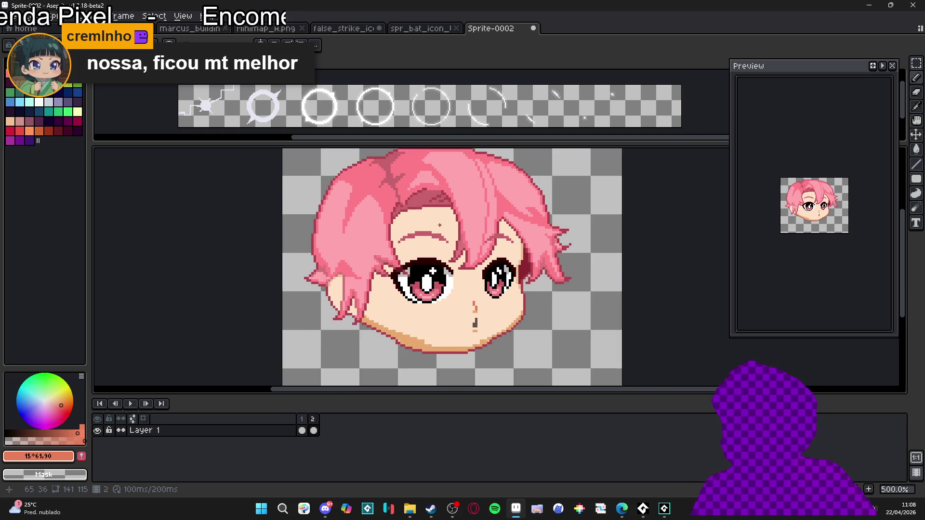
pyautogui.scroll(4, 452, 256)
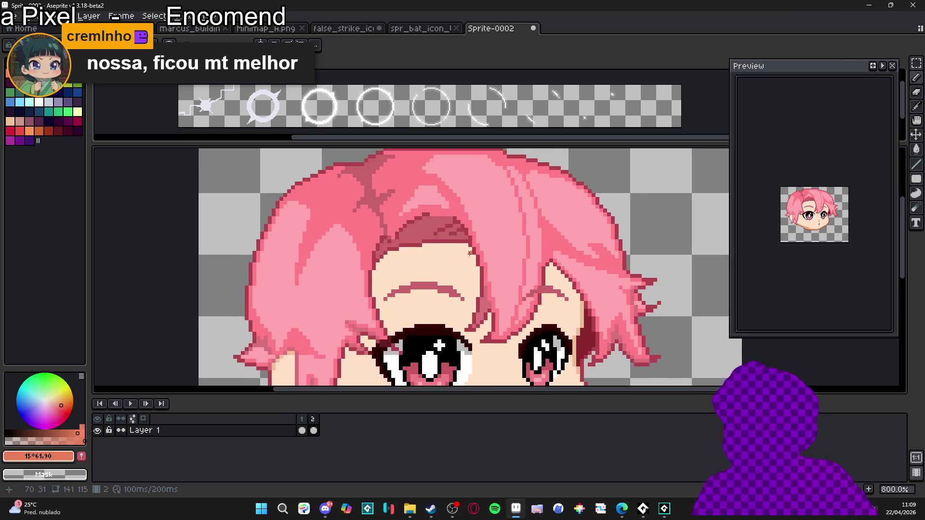
pyautogui.press('x')
pyautogui.moveTo(492, 299)
pyautogui.mouseDown()
pyautogui.moveTo(457, 256)
pyautogui.moveTo(427, 175)
pyautogui.mouseUp()
pyautogui.scroll(1, 454, 253)
pyautogui.scroll(-4, 430, 175)
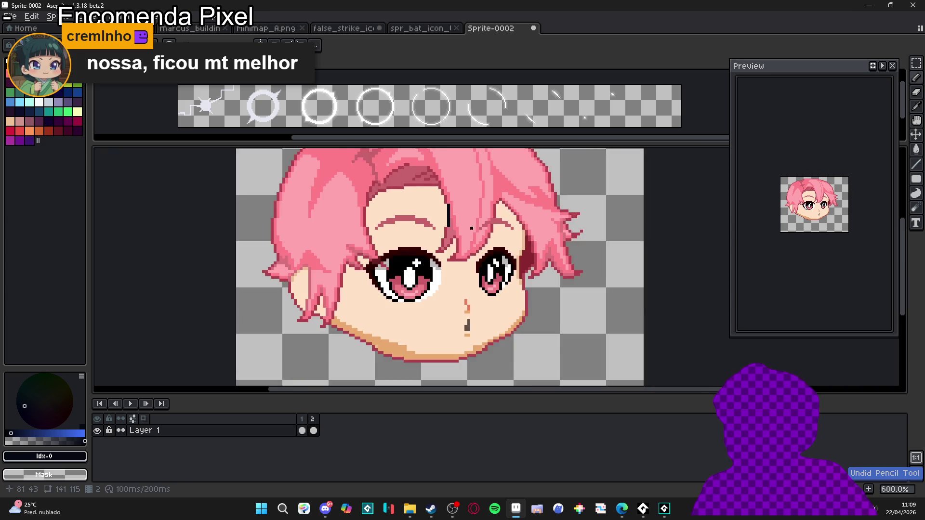
pyautogui.scroll(4, 430, 176)
pyautogui.click(427, 189)
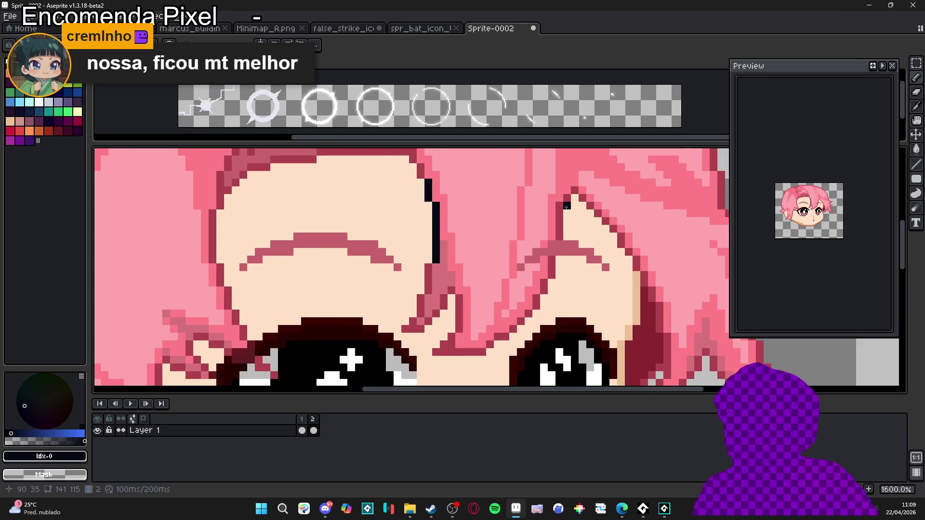
# Draw a black outline down the hair strand and extend it upward, filling gaps.
pyautogui.moveTo(559, 212)
pyautogui.mouseDown()
pyautogui.moveTo(558, 243)
pyautogui.moveTo(528, 313)
pyautogui.moveTo(504, 336)
pyautogui.moveTo(436, 355)
pyautogui.mouseUp()
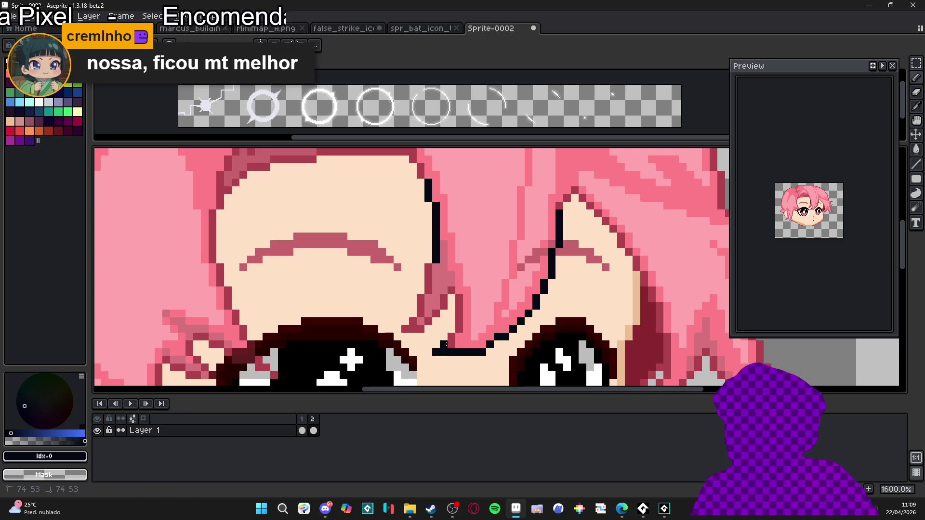
pyautogui.moveTo(461, 321); pyautogui.dragTo(428, 265)
pyautogui.click(429, 213)
pyautogui.scroll(-3, 428, 180)
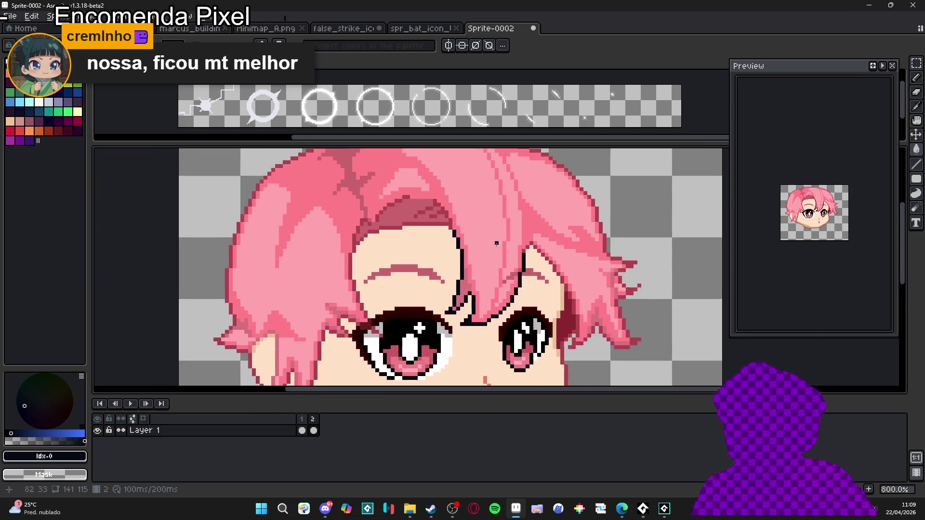
pyautogui.scroll(3, 515, 251)
pyautogui.scroll(-2, 523, 245)
pyautogui.scroll(2, 447, 252)
pyautogui.moveTo(448, 264); pyautogui.dragTo(439, 227)
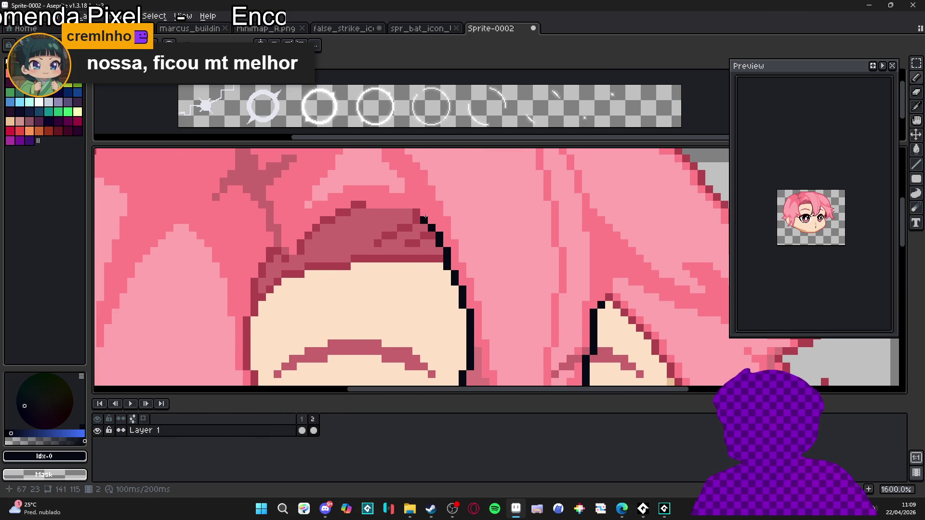
pyautogui.scroll(-1, 414, 213)
# Repaint unwanted outline pixels pink and redraw the forehead outline one step lower.
pyautogui.keyDown('alt'); pyautogui.click(421, 215); pyautogui.keyUp('alt')
pyautogui.click(417, 212)
pyautogui.keyDown('alt'); pyautogui.click(410, 212); pyautogui.keyUp('alt')
pyautogui.moveTo(410, 211); pyautogui.dragTo(368, 207)
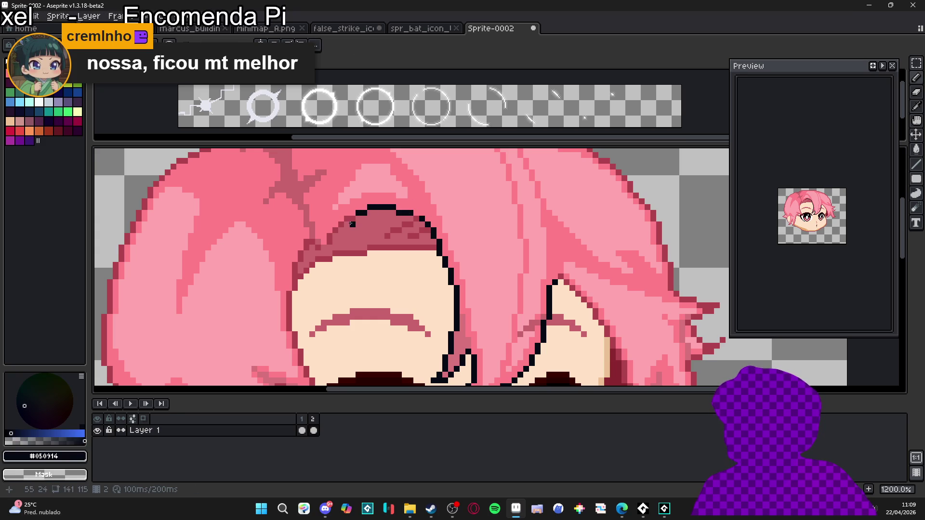
pyautogui.click(341, 223)
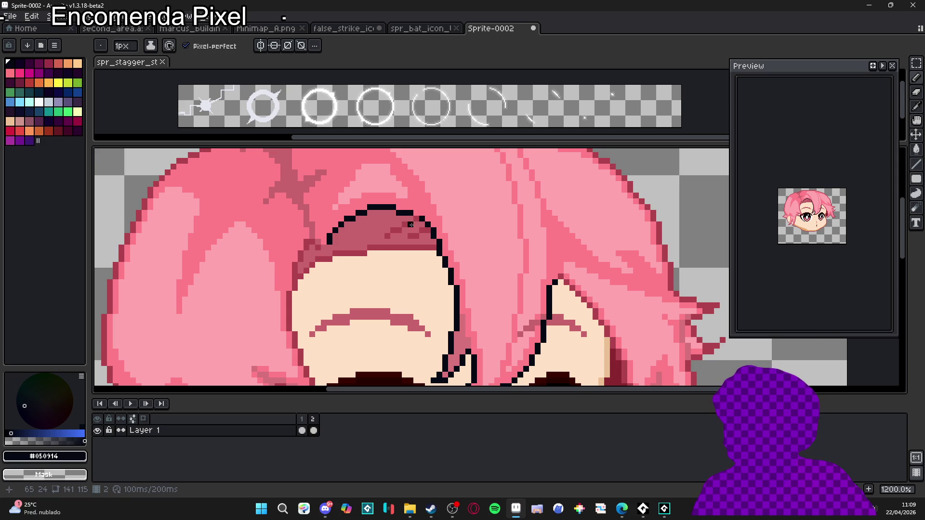
# Undo the stray skin-coloured stroke on the forehead and sample the light pink hair colour.
pyautogui.scroll(-2, 420, 240)
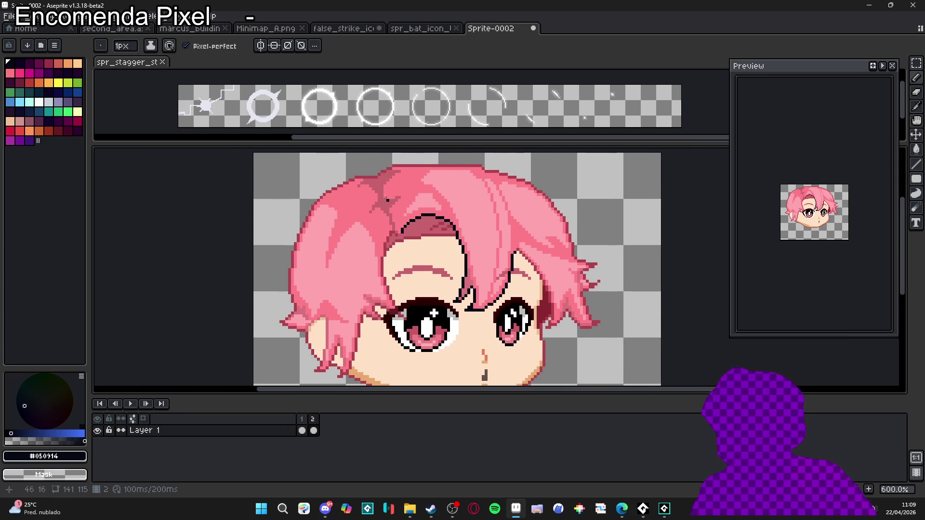
pyautogui.scroll(3, 454, 275)
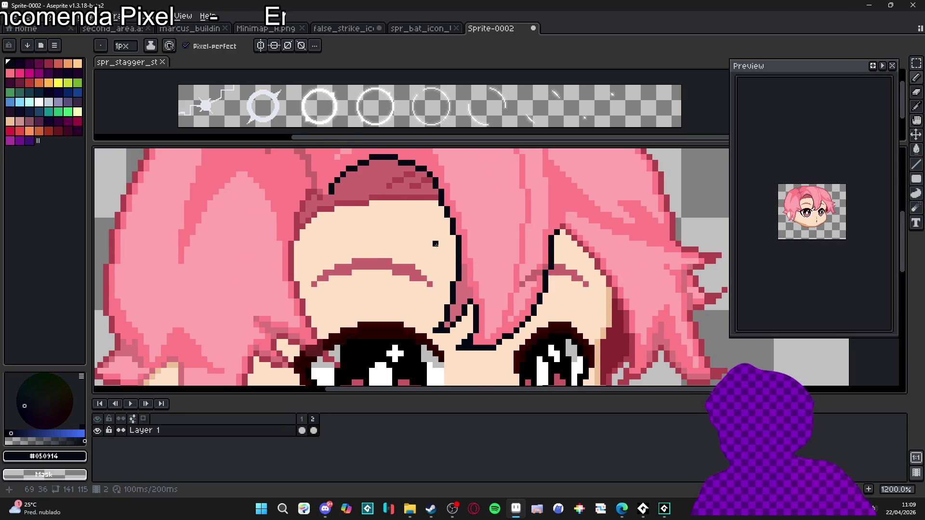
pyautogui.keyDown('alt'); pyautogui.click(435, 244); pyautogui.keyUp('alt')
pyautogui.hotkey('ctrl', 'z')
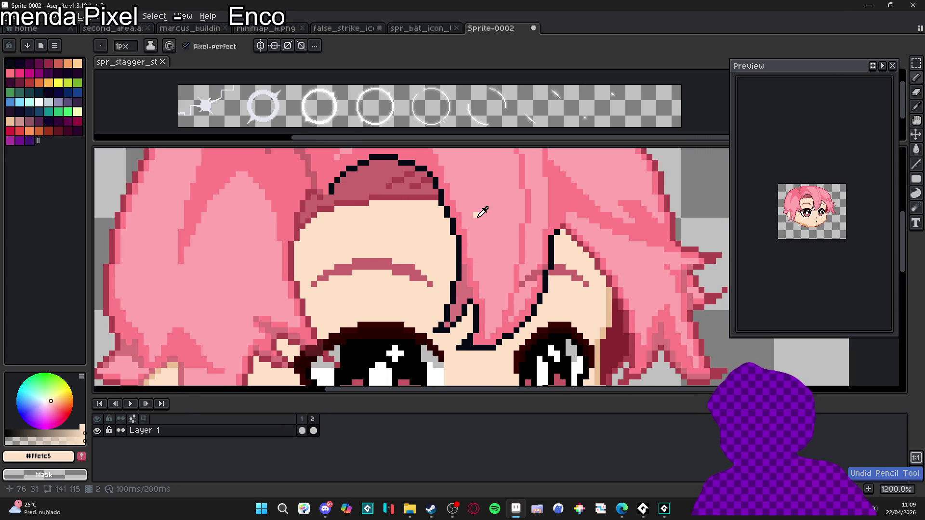
pyautogui.keyDown('alt'); pyautogui.click(476, 219); pyautogui.keyUp('alt')
pyautogui.scroll(-3, 476, 220)
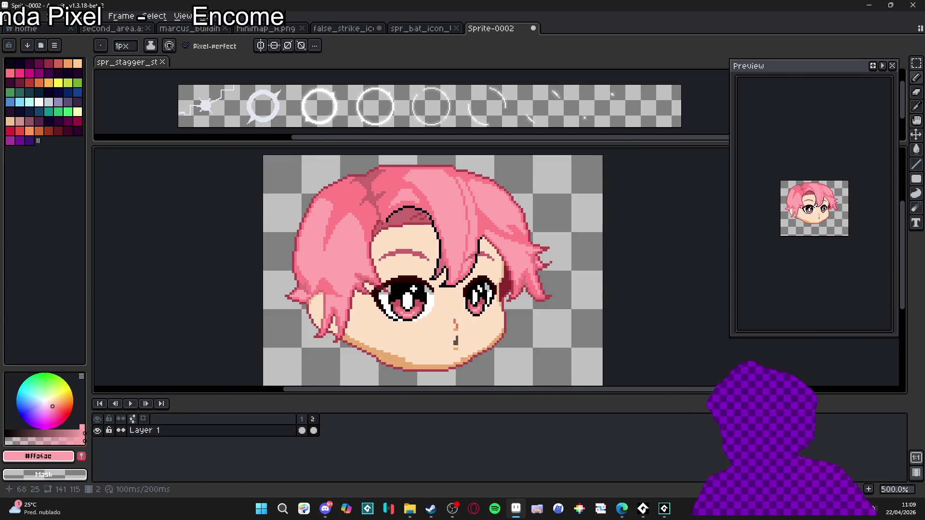
pyautogui.scroll(4, 427, 218)
pyautogui.scroll(-4, 427, 218)
pyautogui.scroll(1, 464, 226)
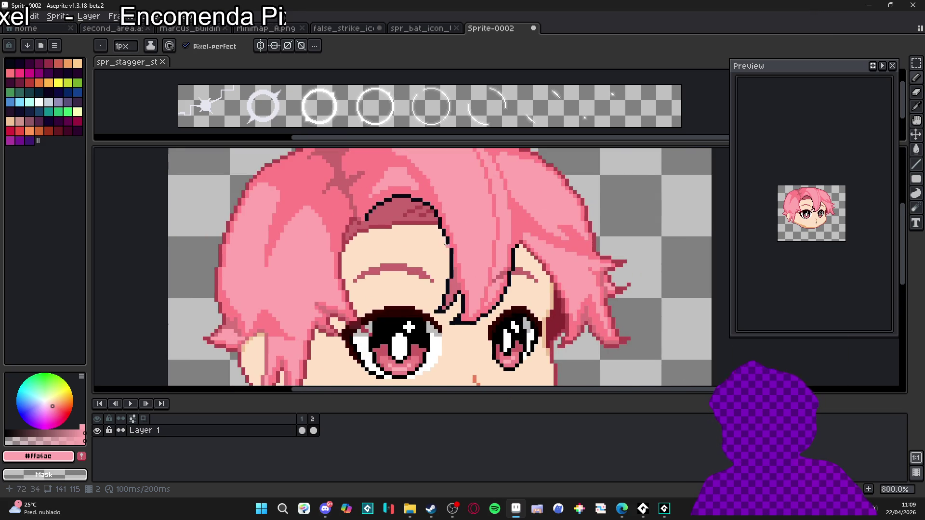
pyautogui.scroll(1, 445, 245)
pyautogui.scroll(-1, 418, 234)
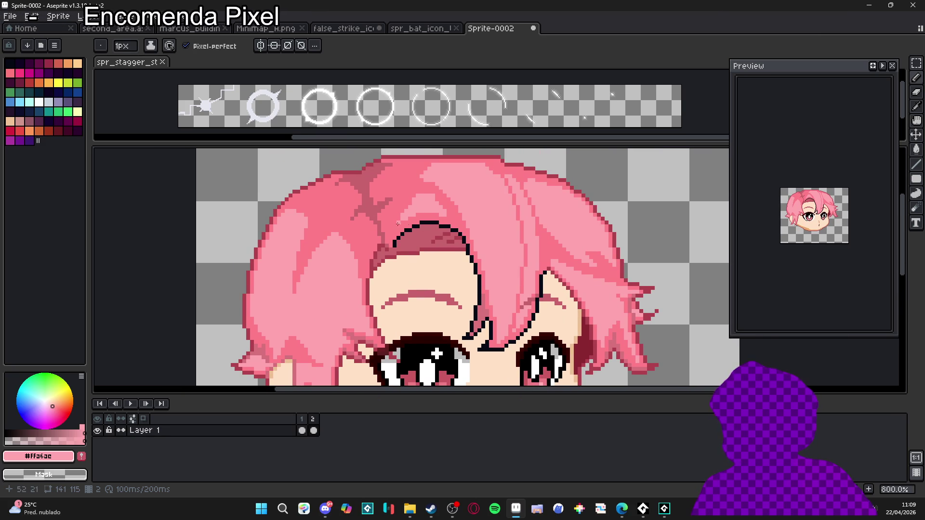
pyautogui.scroll(3, 451, 249)
# Try painting skin colour over the forehead outline, then undo that stroke.
pyautogui.keyDown('alt'); pyautogui.click(481, 253); pyautogui.keyUp('alt')
pyautogui.keyDown('alt'); pyautogui.click(463, 254); pyautogui.keyUp('alt')
pyautogui.scroll(-3, 462, 254)
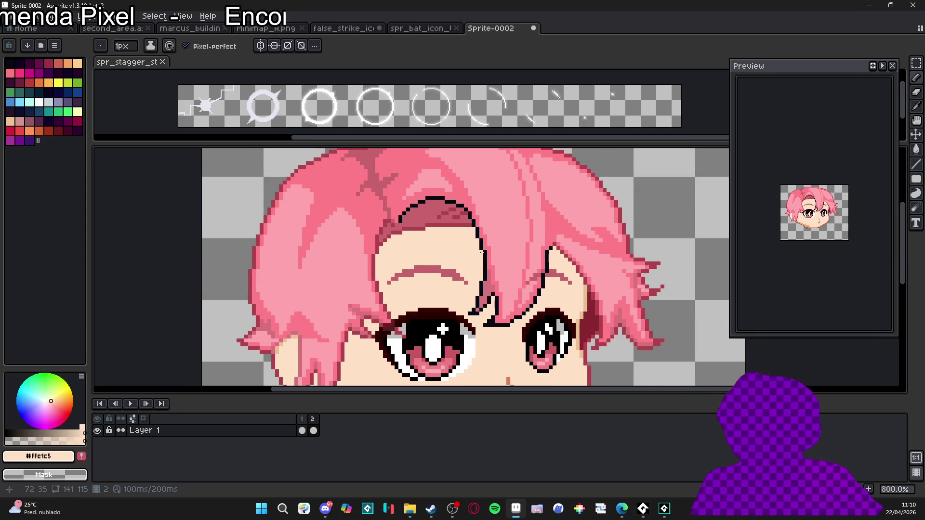
pyautogui.moveTo(474, 213); pyautogui.dragTo(528, 247)
pyautogui.scroll(2, 485, 254)
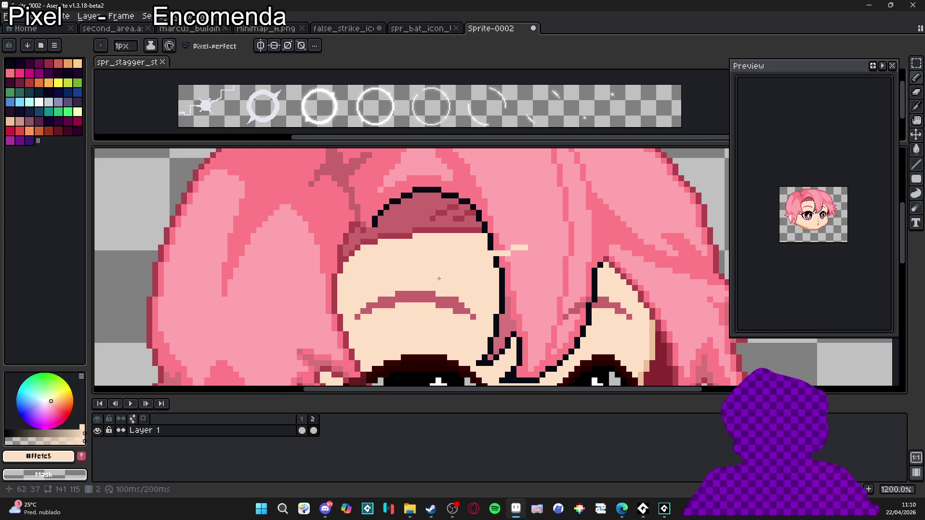
pyautogui.hotkey('ctrl', 'z')
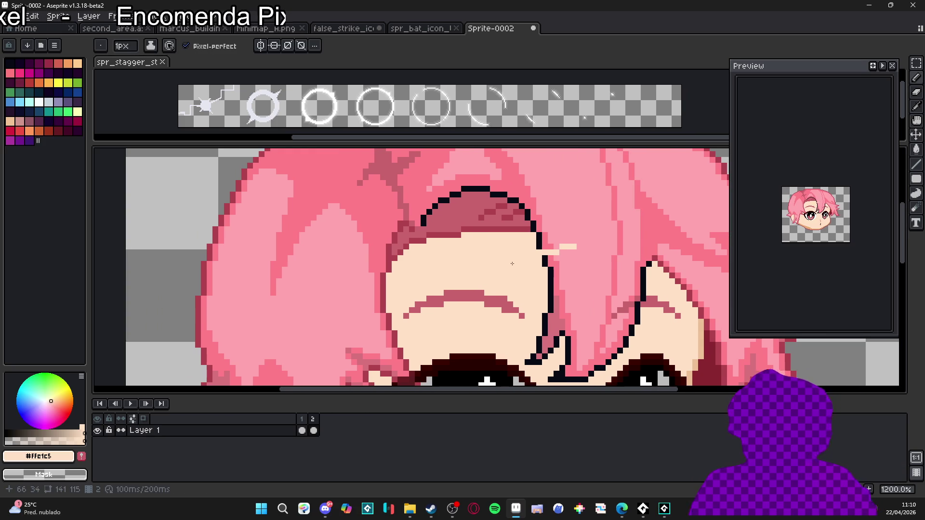
pyautogui.scroll(-2, 576, 245)
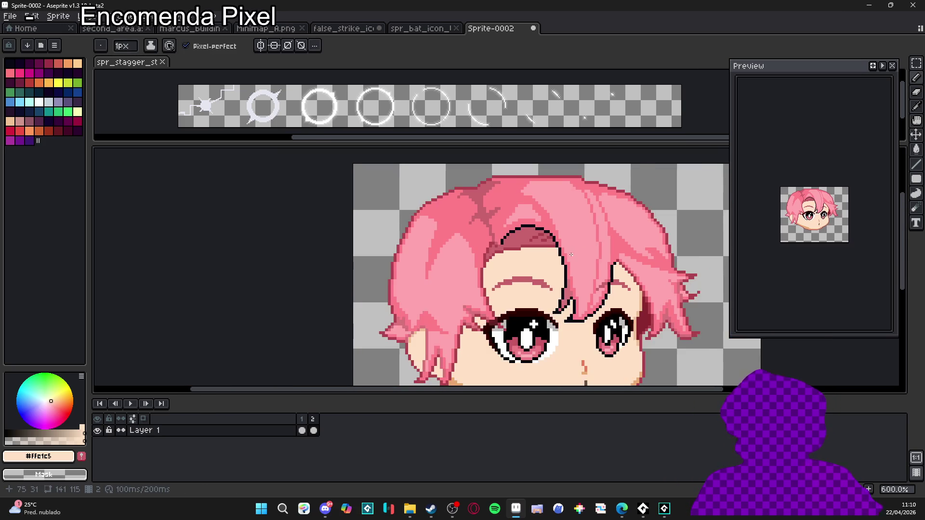
pyautogui.scroll(1, 575, 281)
# Repaint the upper-left forehead outline pixels in dark red and lighter red hair-shadow tones.
pyautogui.keyDown('alt'); pyautogui.click(563, 283); pyautogui.keyUp('alt')
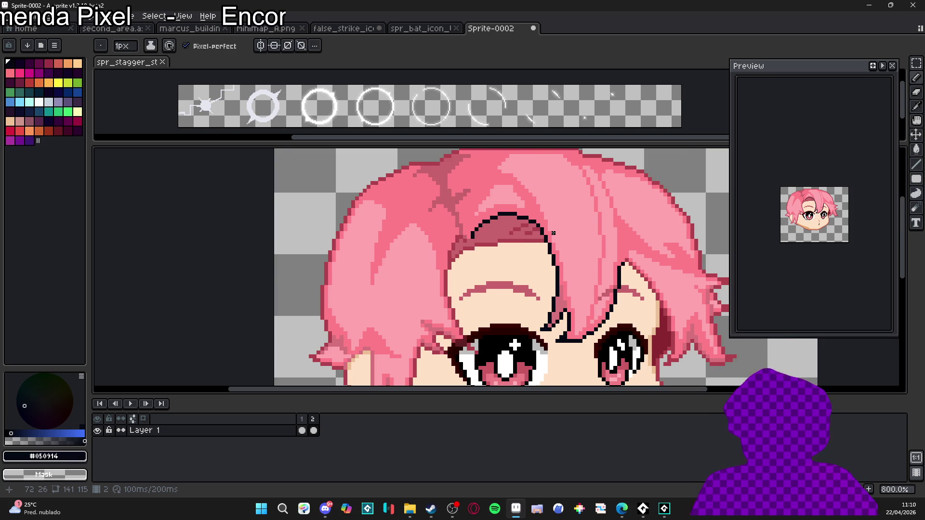
pyautogui.scroll(3, 516, 220)
pyautogui.scroll(2, 516, 220)
pyautogui.scroll(-2, 522, 218)
pyautogui.scroll(2, 525, 217)
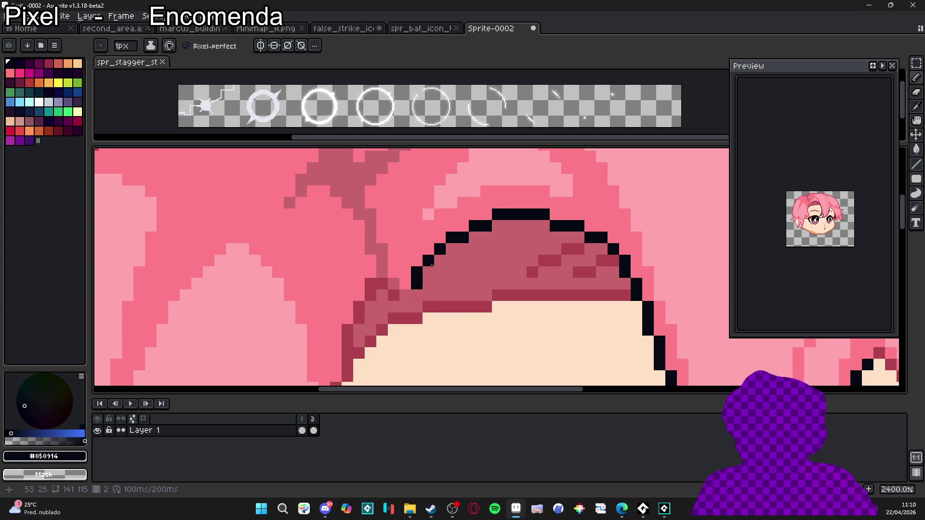
pyautogui.scroll(-5, 477, 254)
pyautogui.scroll(3, 468, 258)
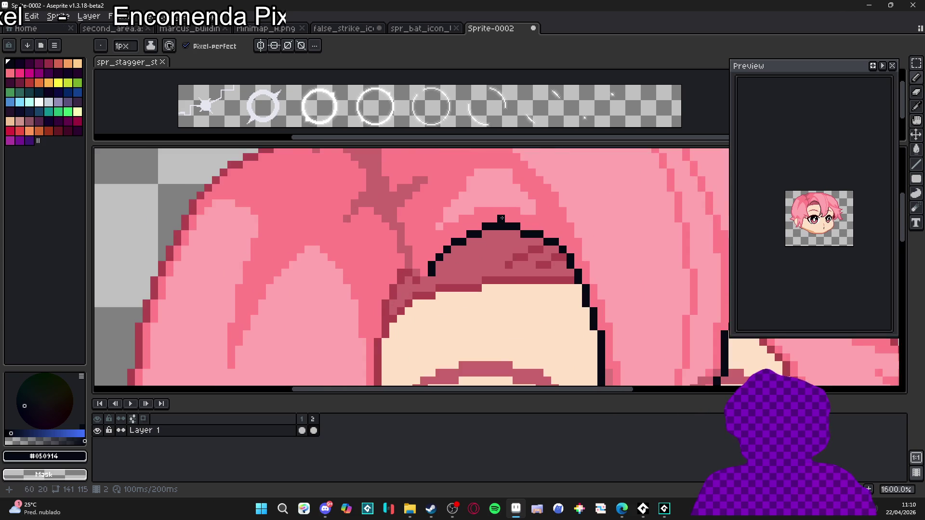
pyautogui.scroll(-1, 516, 221)
pyautogui.scroll(1, 421, 303)
pyautogui.scroll(-2, 392, 293)
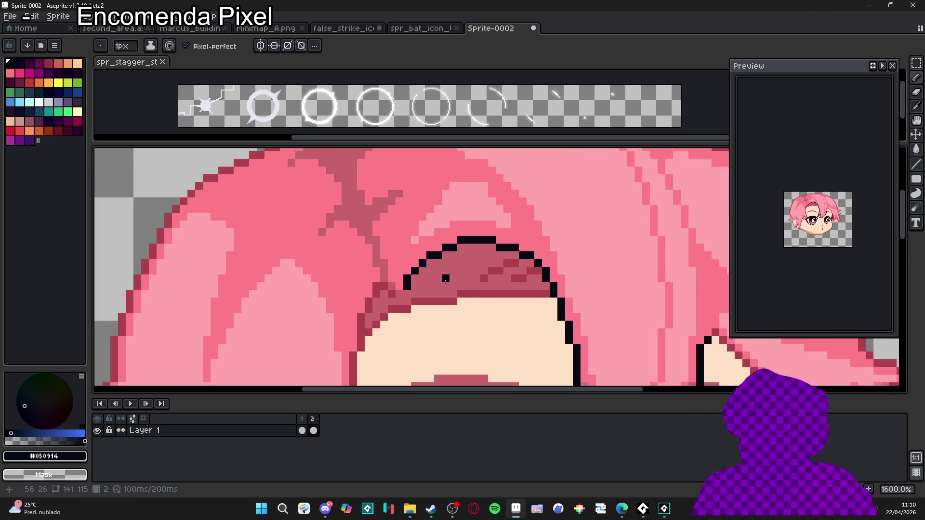
pyautogui.scroll(-1, 393, 297)
pyautogui.scroll(3, 417, 282)
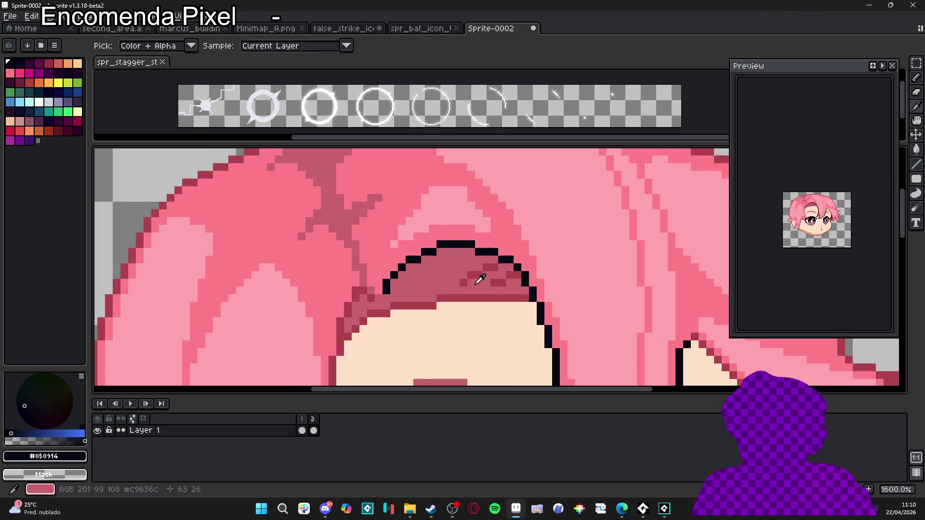
pyautogui.keyDown('alt'); pyautogui.click(417, 282); pyautogui.keyUp('alt')
pyautogui.scroll(2, 417, 282)
pyautogui.moveTo(386, 290)
pyautogui.mouseDown()
pyautogui.moveTo(381, 275)
pyautogui.moveTo(439, 232)
pyautogui.mouseUp()
pyautogui.keyDown('alt'); pyautogui.click(381, 288); pyautogui.keyUp('alt')
pyautogui.keyDown('alt'); pyautogui.click(406, 247); pyautogui.keyUp('alt')
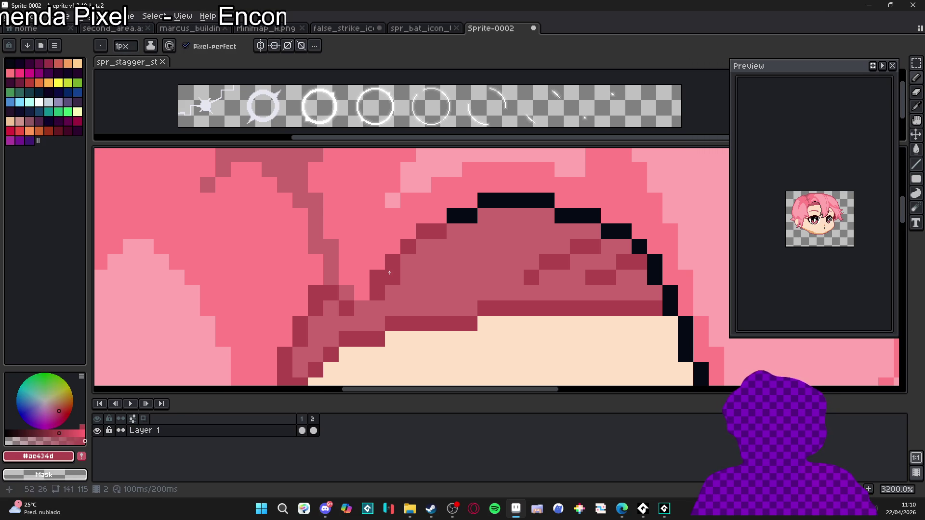
# Reselect the black outline colour from the canvas.
pyautogui.scroll(-5, 416, 280)
pyautogui.scroll(2, 369, 299)
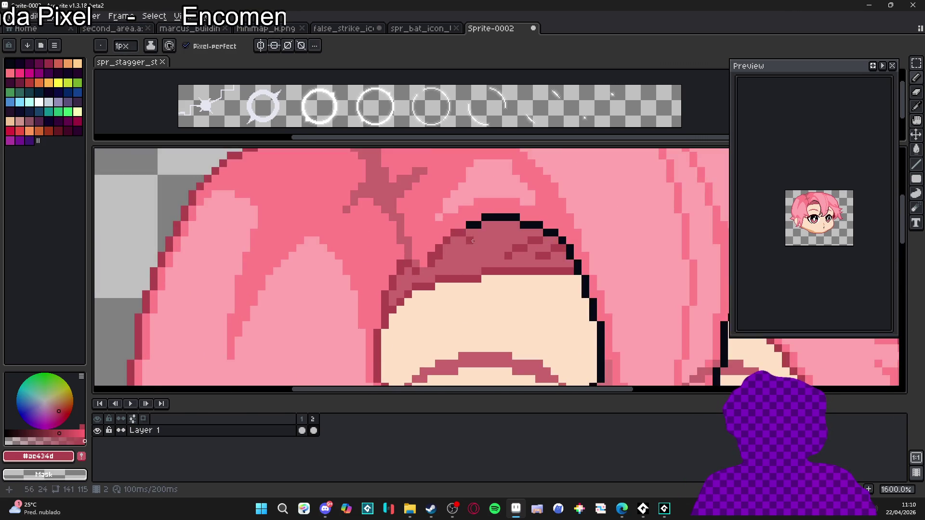
pyautogui.scroll(-3, 368, 298)
pyautogui.scroll(3, 451, 237)
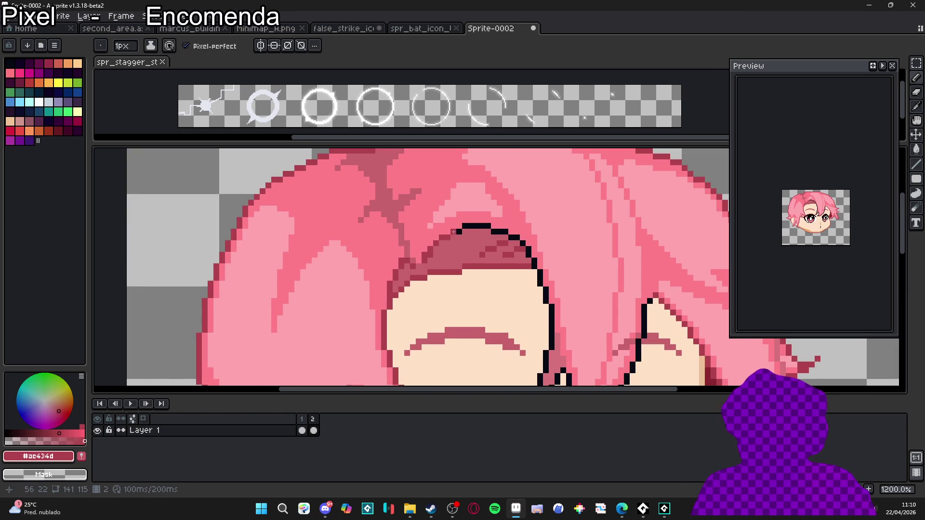
pyautogui.scroll(-4, 493, 258)
pyautogui.scroll(7, 452, 248)
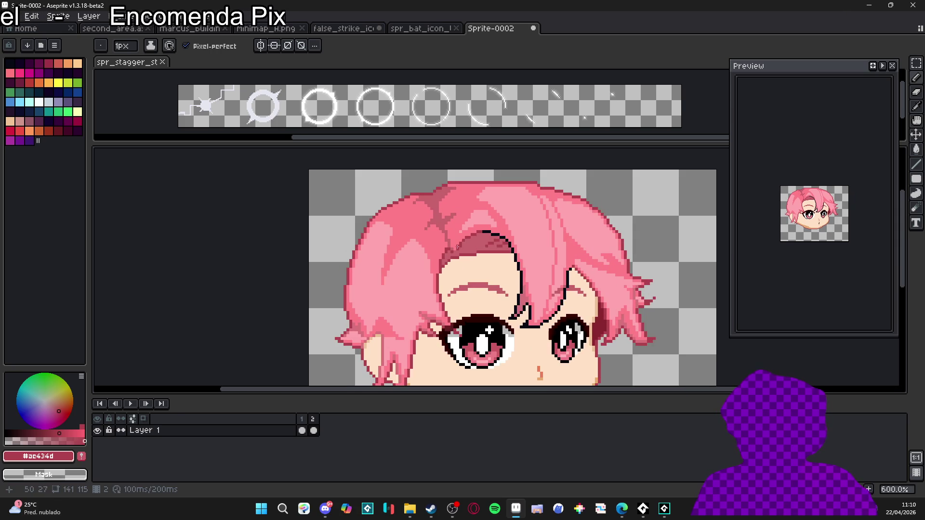
pyautogui.keyDown('alt'); pyautogui.click(452, 227); pyautogui.keyUp('alt')
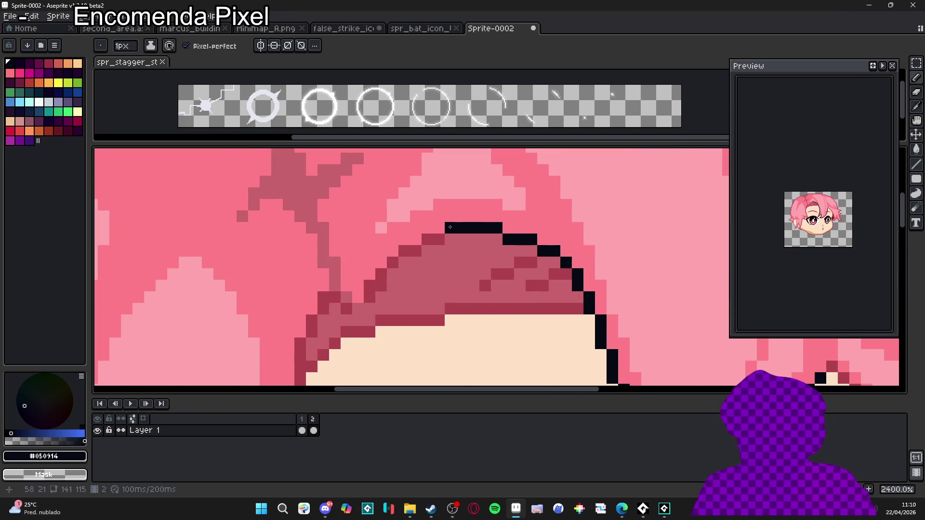
pyautogui.scroll(-6, 452, 227)
pyautogui.scroll(3, 478, 219)
pyautogui.scroll(-3, 478, 218)
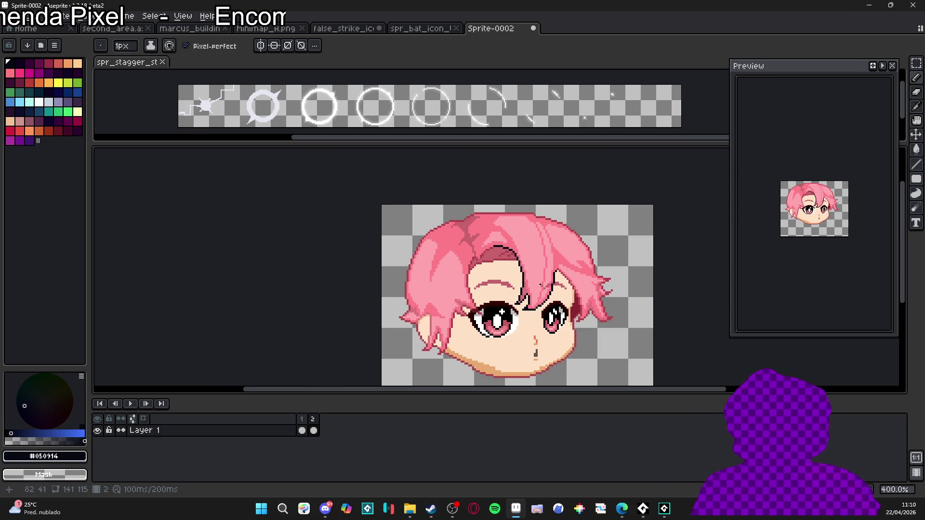
# Select the whole sprite and apply a #050914 outline effect around the head.
pyautogui.scroll(1, 538, 286)
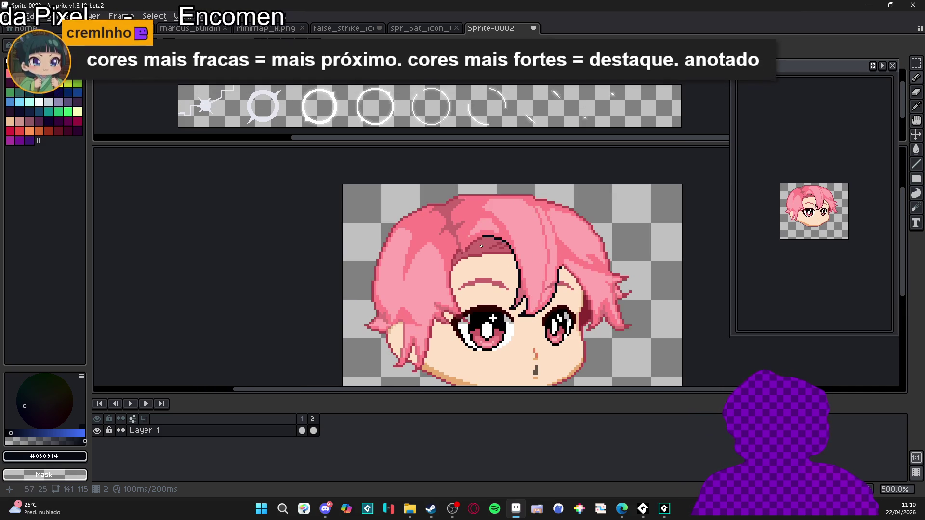
pyautogui.scroll(-1, 539, 240)
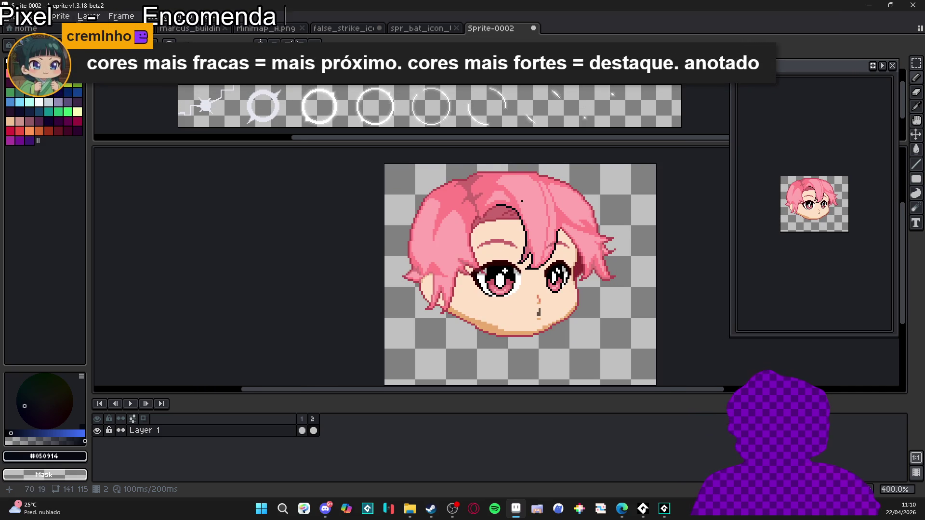
pyautogui.moveTo(649, 155)
pyautogui.mouseDown()
pyautogui.moveTo(385, 342)
pyautogui.moveTo(387, 351)
pyautogui.mouseUp()
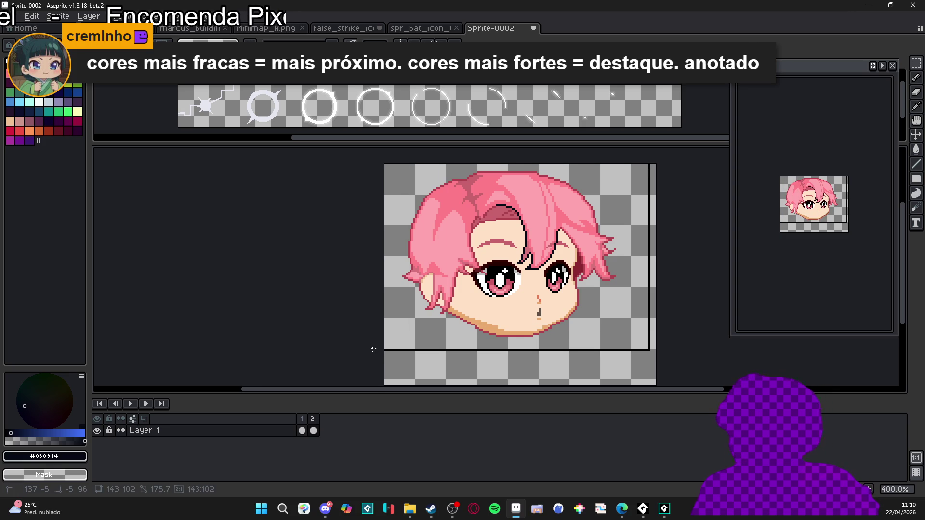
pyautogui.hotkey('shift', 'o')
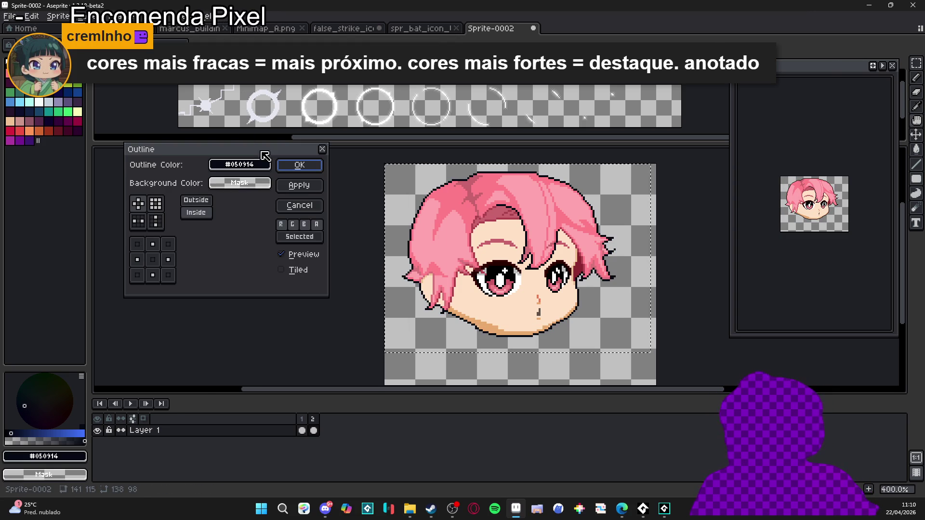
pyautogui.click(305, 165)
pyautogui.hotkey('ctrl', 'd')
# Draw black outlines along the pink hair strands beside the left ear down to their tips.
pyautogui.scroll(6, 406, 289)
pyautogui.moveTo(442, 282); pyautogui.dragTo(463, 260)
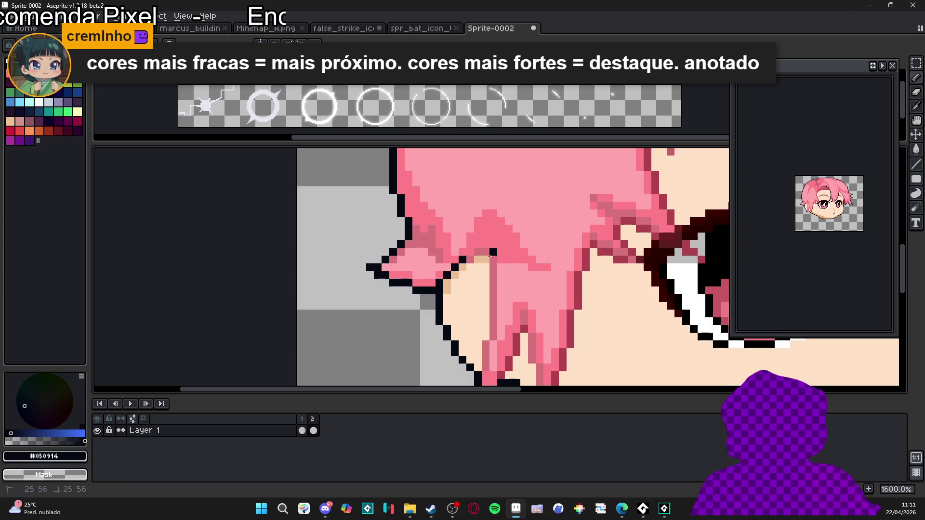
pyautogui.scroll(-4, 493, 252)
pyautogui.moveTo(471, 166); pyautogui.dragTo(463, 282)
pyautogui.click(463, 254)
pyautogui.moveTo(502, 238); pyautogui.dragTo(480, 285)
pyautogui.moveTo(509, 255); pyautogui.dragTo(509, 272)
pyautogui.moveTo(502, 235)
pyautogui.mouseDown()
pyautogui.moveTo(517, 275)
pyautogui.moveTo(514, 304)
pyautogui.moveTo(525, 308)
pyautogui.moveTo(547, 224)
pyautogui.mouseUp()
pyautogui.scroll(3, 554, 216)
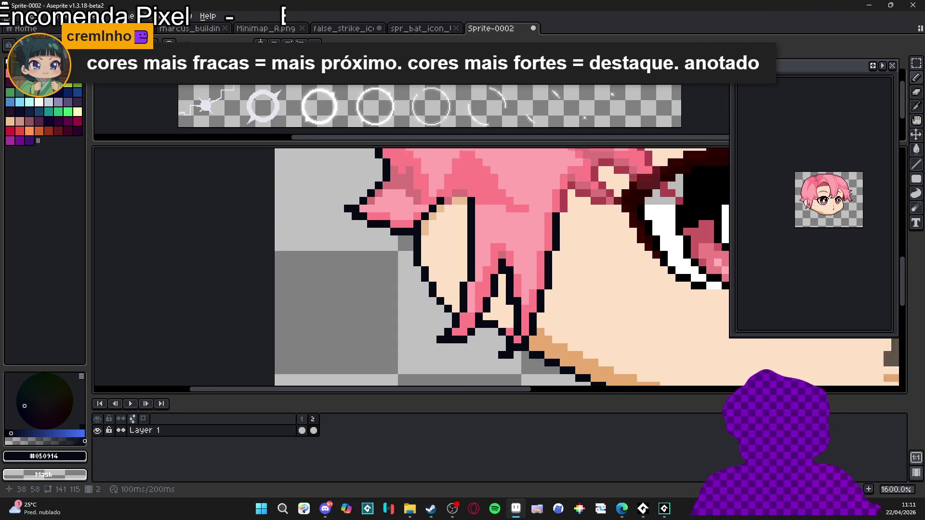
pyautogui.moveTo(556, 261)
pyautogui.mouseDown()
pyautogui.moveTo(553, 237)
pyautogui.moveTo(591, 252)
pyautogui.mouseUp()
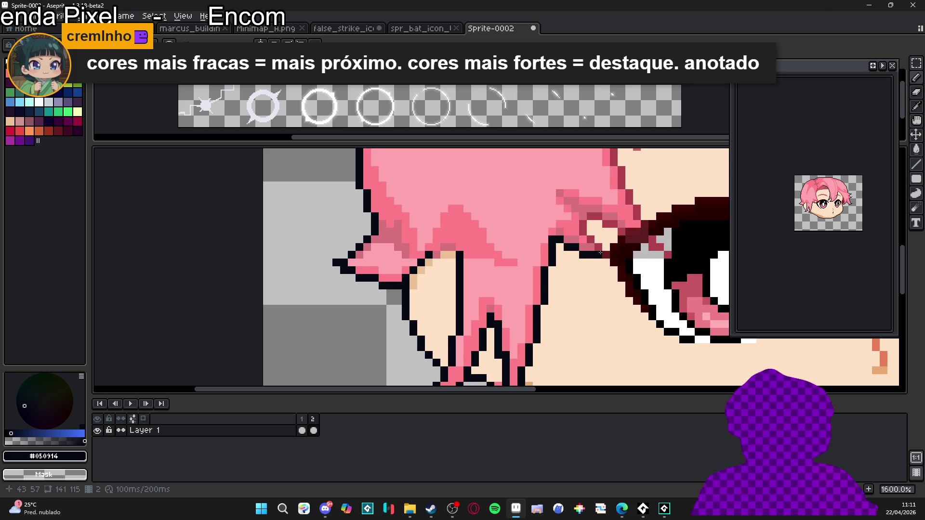
pyautogui.scroll(-5, 580, 249)
pyautogui.scroll(3, 576, 241)
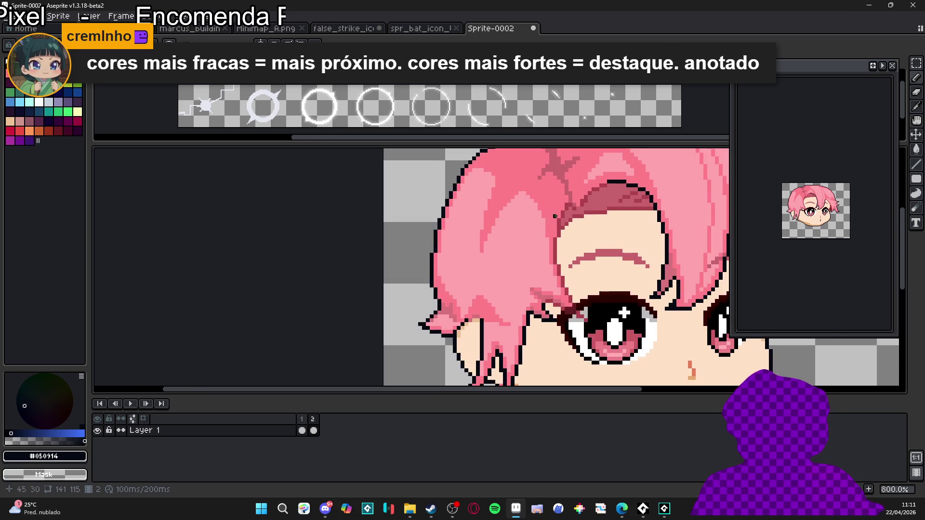
pyautogui.scroll(-3, 559, 216)
pyautogui.moveTo(557, 289); pyautogui.dragTo(545, 281)
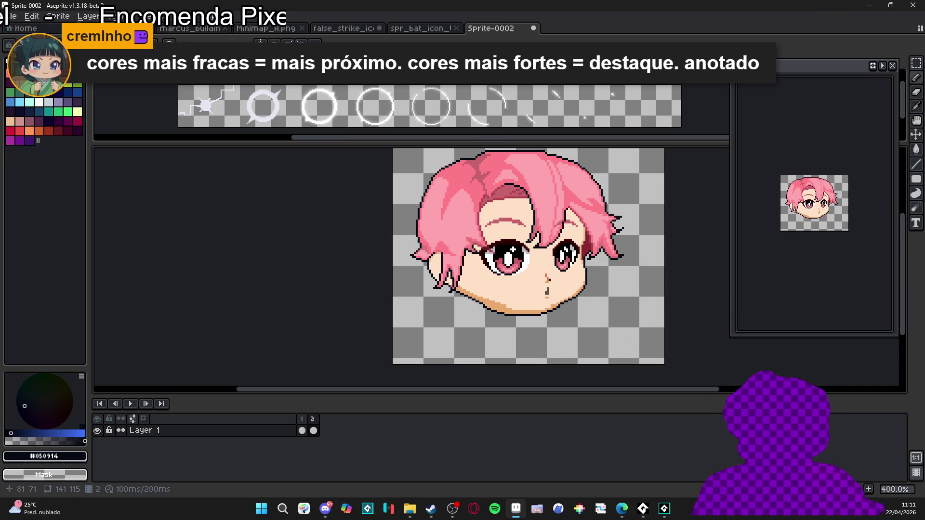
# Recolour the nose pixels, blackening those below the nose tip.
pyautogui.scroll(8, 545, 284)
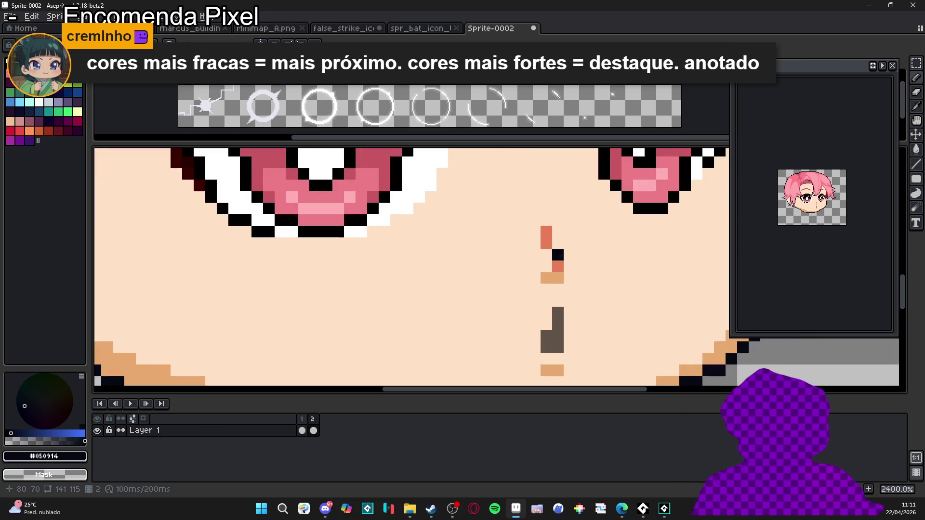
pyautogui.keyDown('alt'); pyautogui.click(557, 313); pyautogui.keyUp('alt')
pyautogui.click(557, 324)
pyautogui.click(557, 254)
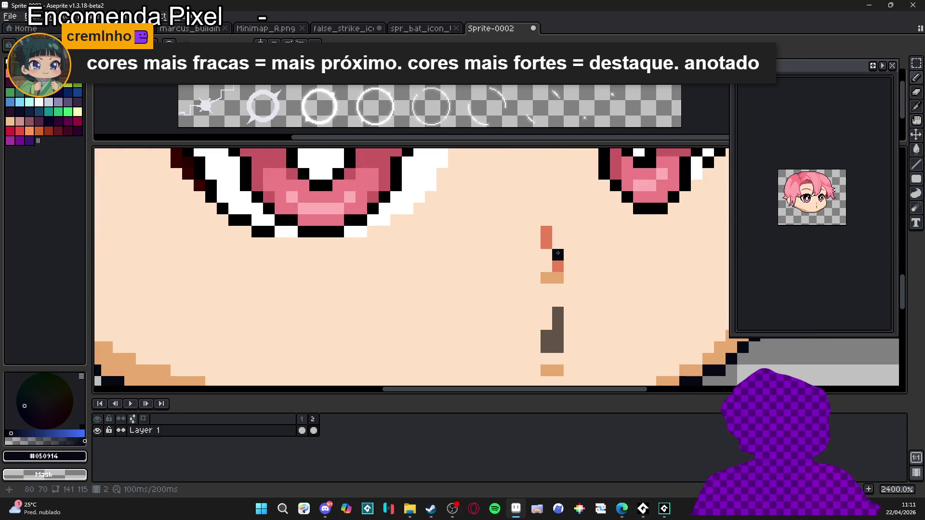
pyautogui.click(559, 264)
pyautogui.scroll(-5, 560, 264)
pyautogui.scroll(3, 558, 274)
pyautogui.click(558, 287)
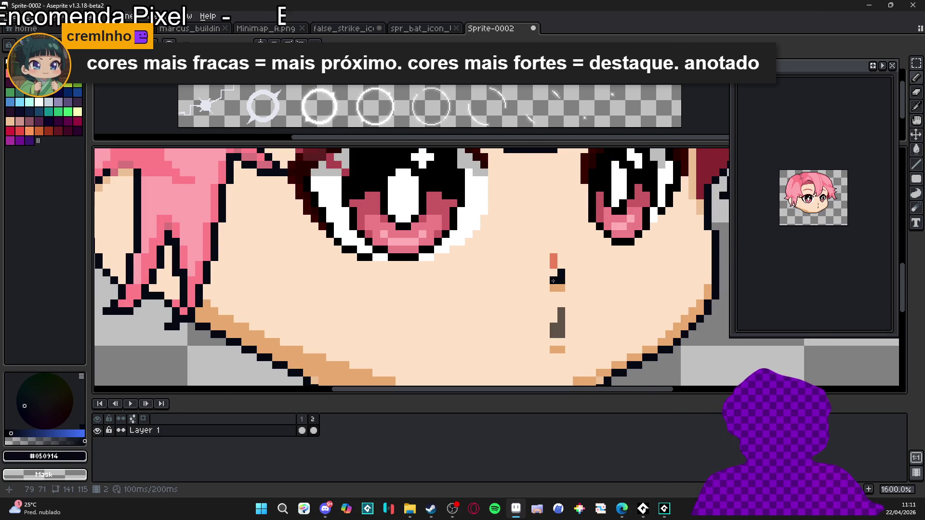
pyautogui.scroll(-3, 557, 284)
pyautogui.scroll(5, 557, 284)
# Draw a short salmon line beside the nose, then sample the pink and dark outline colours.
pyautogui.keyDown('alt'); pyautogui.click(549, 248); pyautogui.keyUp('alt')
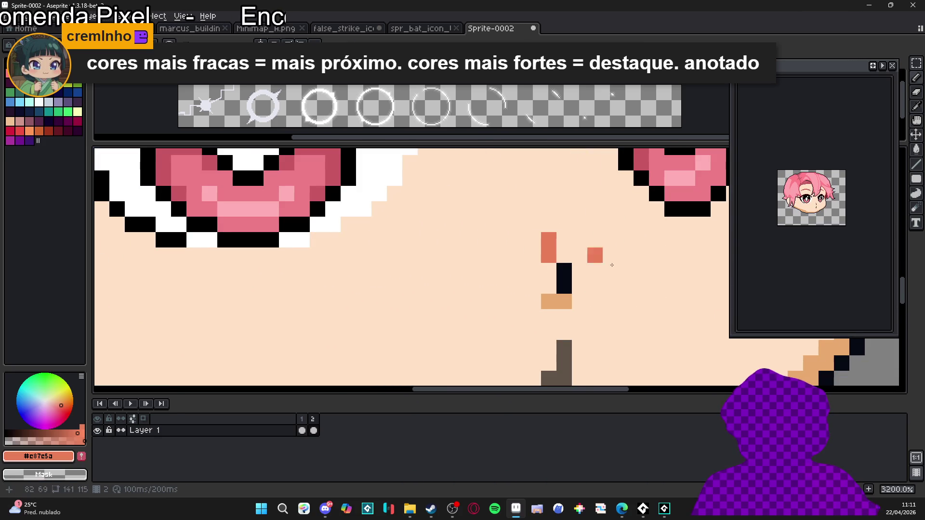
pyautogui.moveTo(641, 287); pyautogui.dragTo(607, 266)
pyautogui.scroll(-4, 561, 267)
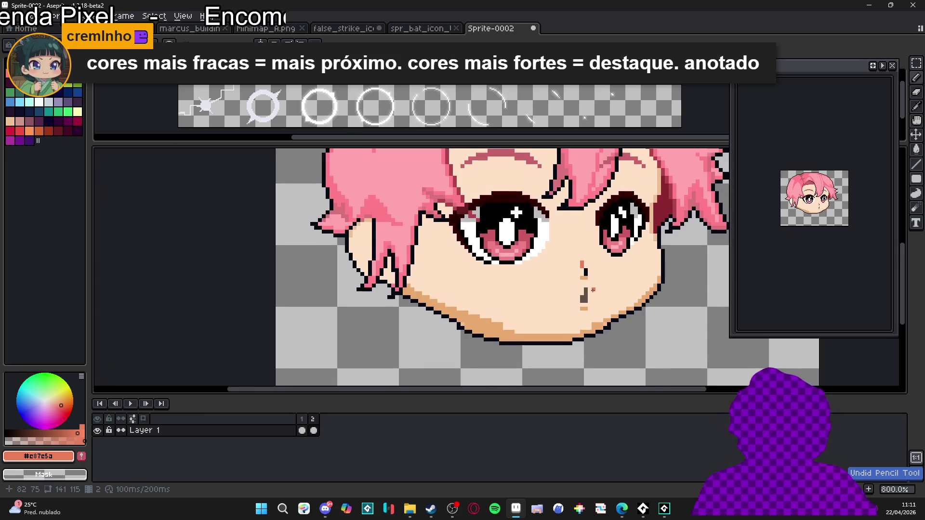
pyautogui.scroll(-2, 561, 267)
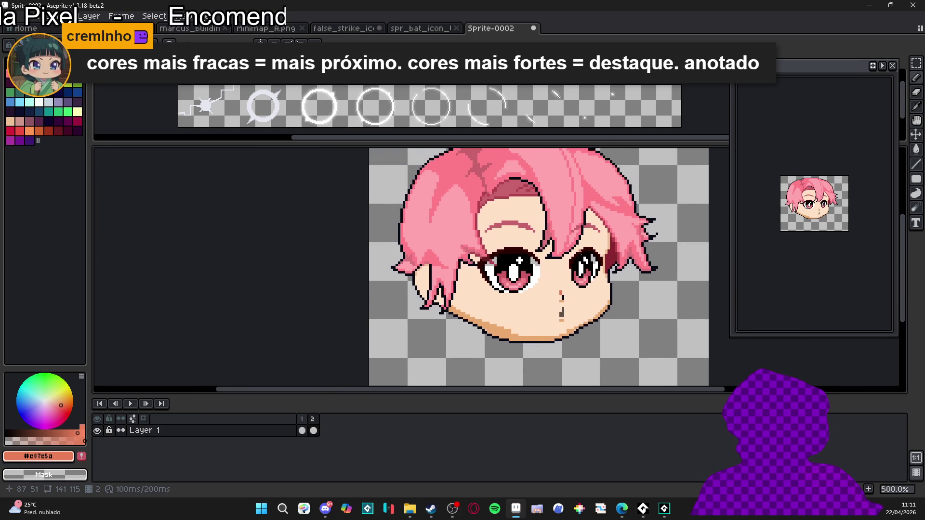
pyautogui.scroll(4, 593, 232)
pyautogui.scroll(1, 568, 184)
pyautogui.keyDown('alt'); pyautogui.click(573, 173); pyautogui.keyUp('alt')
pyautogui.keyDown('alt'); pyautogui.click(573, 172); pyautogui.keyUp('alt')
pyautogui.scroll(-4, 538, 303)
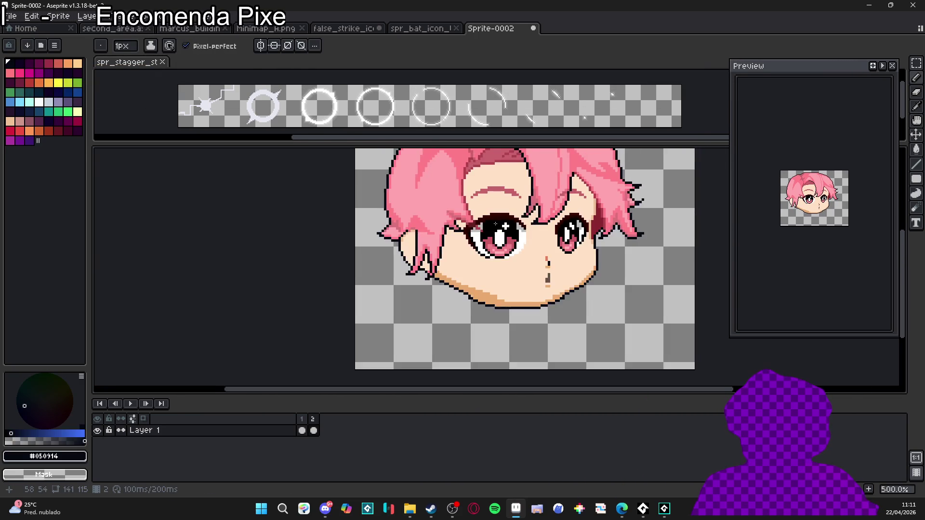
pyautogui.scroll(-1, 539, 302)
pyautogui.scroll(1, 487, 283)
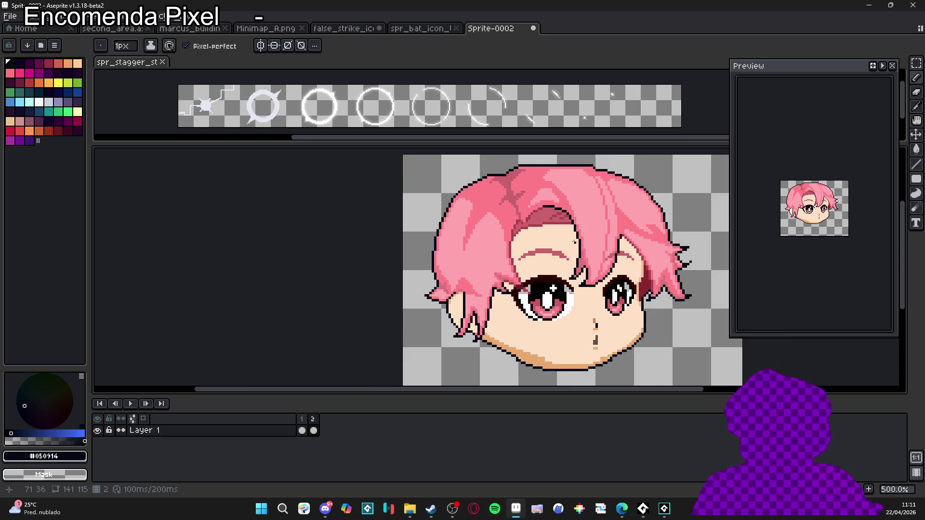
pyautogui.scroll(1, 553, 289)
pyautogui.scroll(-2, 549, 281)
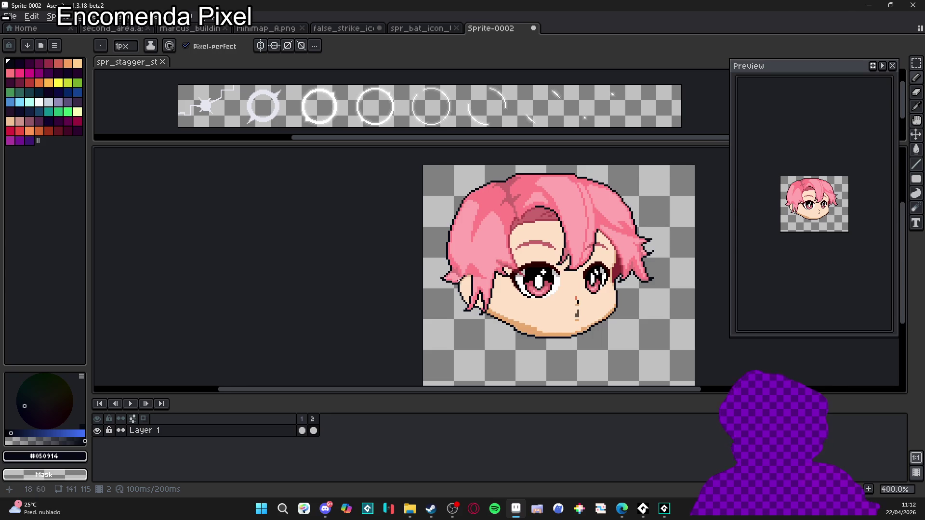
# Place a #050914 outline pixel on the left hair strand.
pyautogui.scroll(6, 543, 272)
pyautogui.click(469, 263)
pyautogui.scroll(-5, 469, 255)
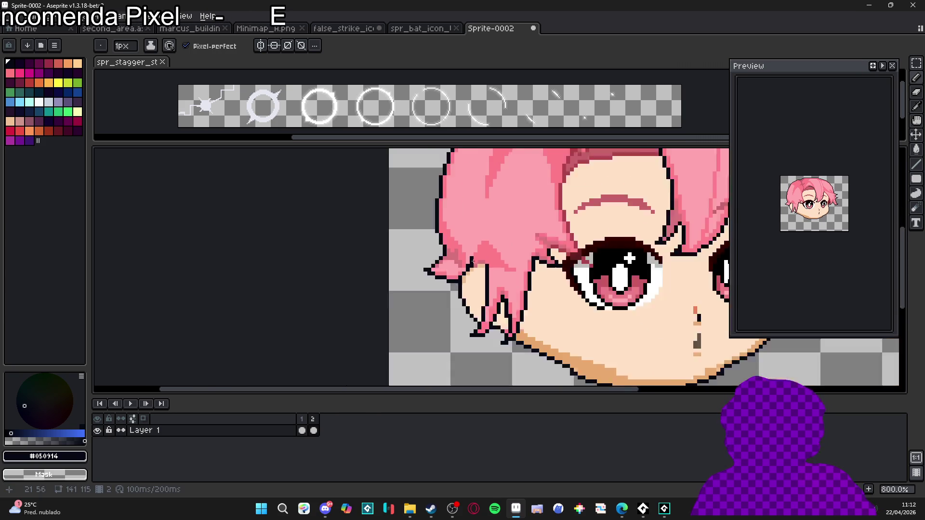
pyautogui.scroll(4, 485, 262)
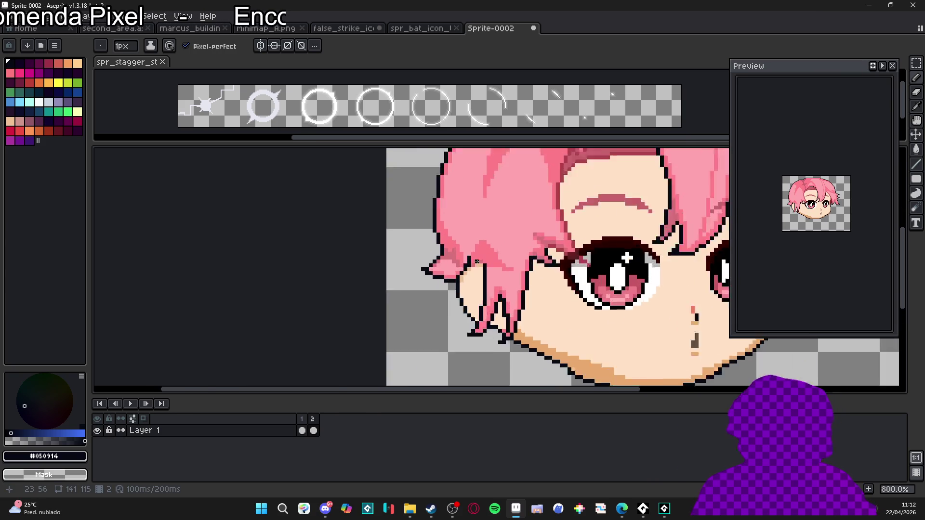
# Sample the darker, medium and lighter hair pinks, then the dark outline and skin shadow colours.
pyautogui.keyDown('alt'); pyautogui.click(474, 261); pyautogui.keyUp('alt')
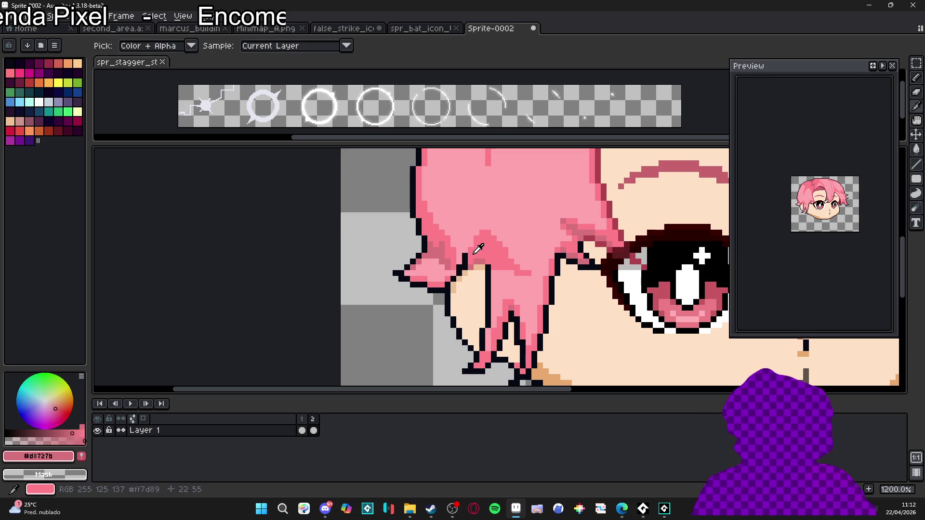
pyautogui.keyDown('alt'); pyautogui.click(478, 262); pyautogui.keyUp('alt')
pyautogui.scroll(-3, 478, 262)
pyautogui.scroll(3, 482, 258)
pyautogui.keyDown('alt'); pyautogui.click(488, 253); pyautogui.keyUp('alt')
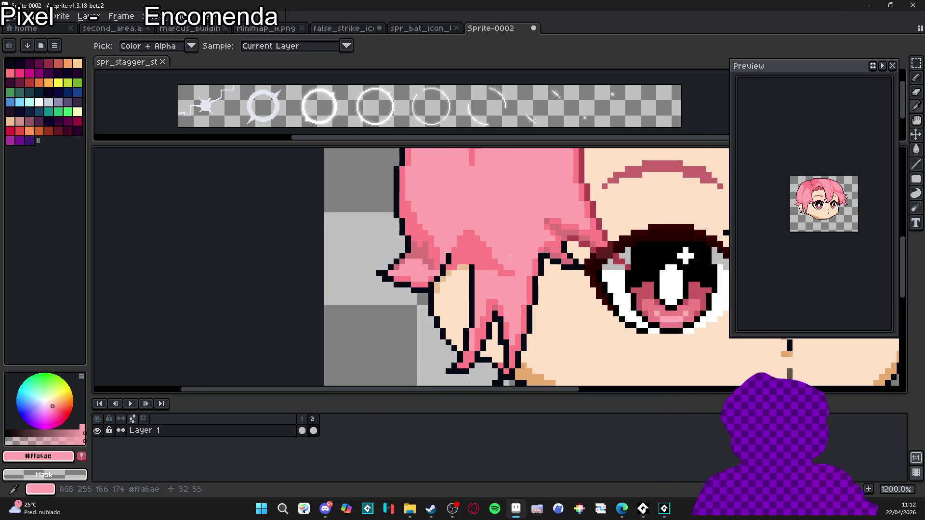
pyautogui.keyDown('alt'); pyautogui.click(470, 233); pyautogui.keyUp('alt')
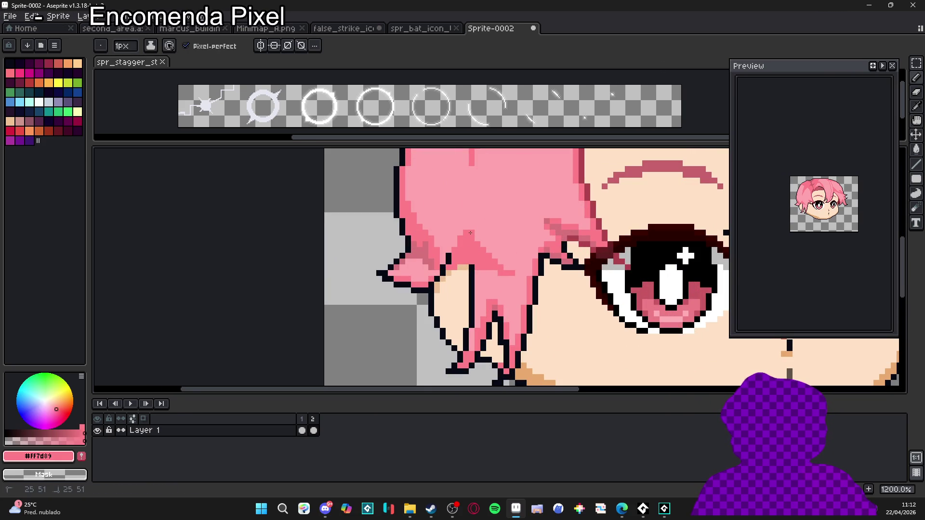
pyautogui.scroll(-3, 467, 225)
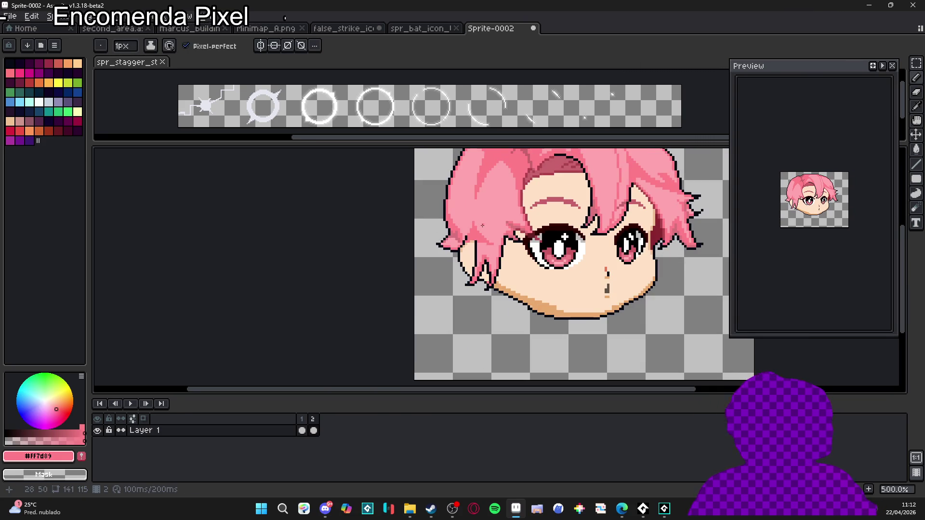
pyautogui.scroll(-2, 490, 225)
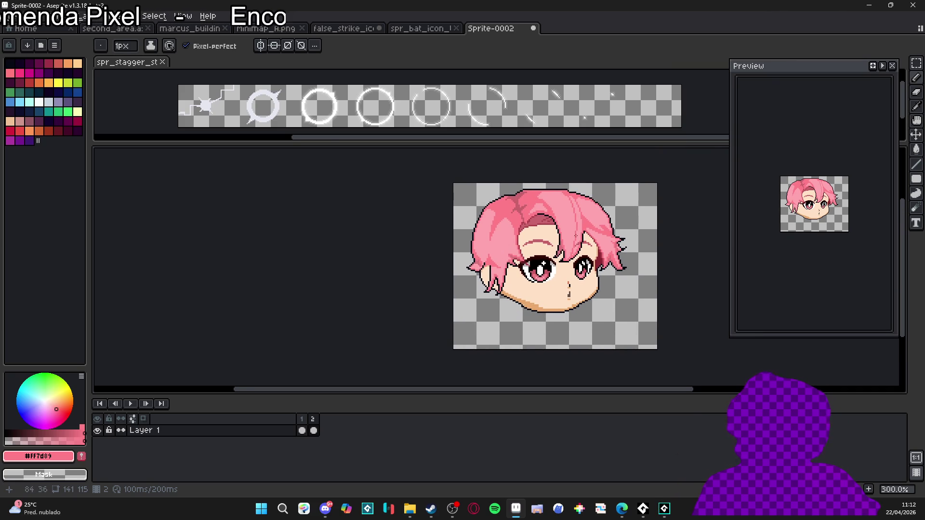
pyautogui.scroll(5, 576, 233)
pyautogui.keyDown('alt'); pyautogui.click(567, 270); pyautogui.keyUp('alt')
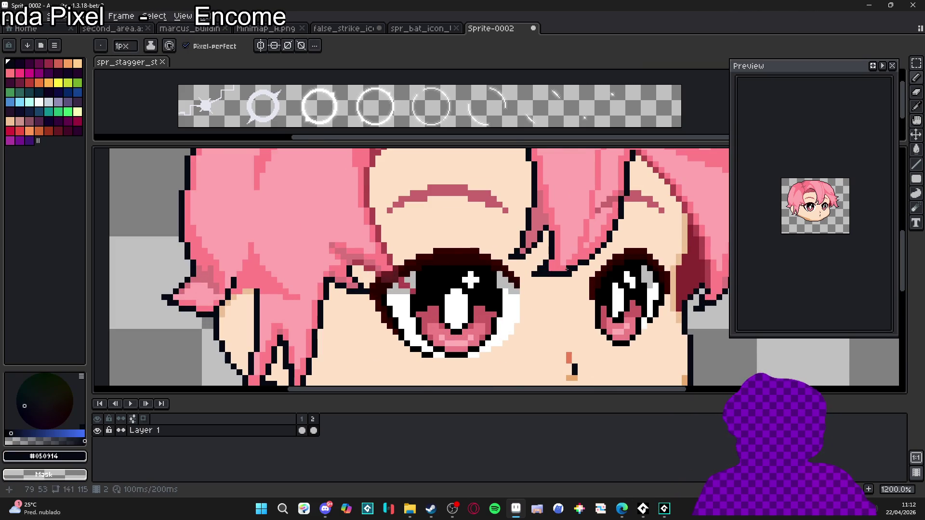
pyautogui.scroll(-5, 567, 270)
pyautogui.scroll(-1, 481, 258)
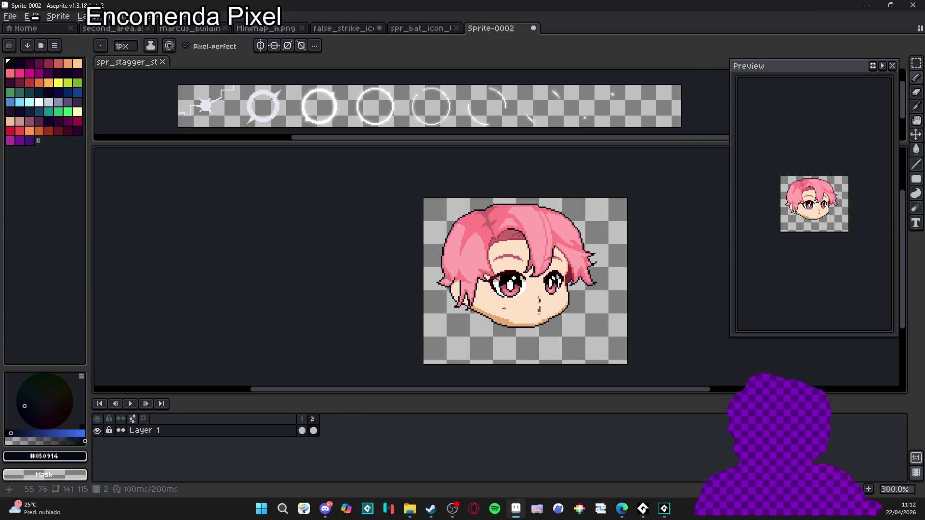
pyautogui.scroll(2, 502, 320)
pyautogui.keyDown('alt'); pyautogui.click(507, 324); pyautogui.keyUp('alt')
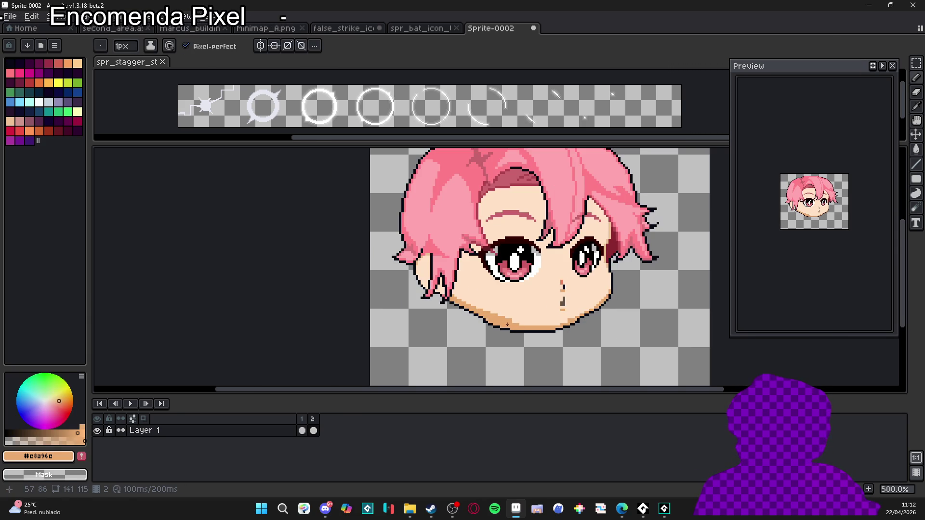
pyautogui.scroll(-1, 503, 320)
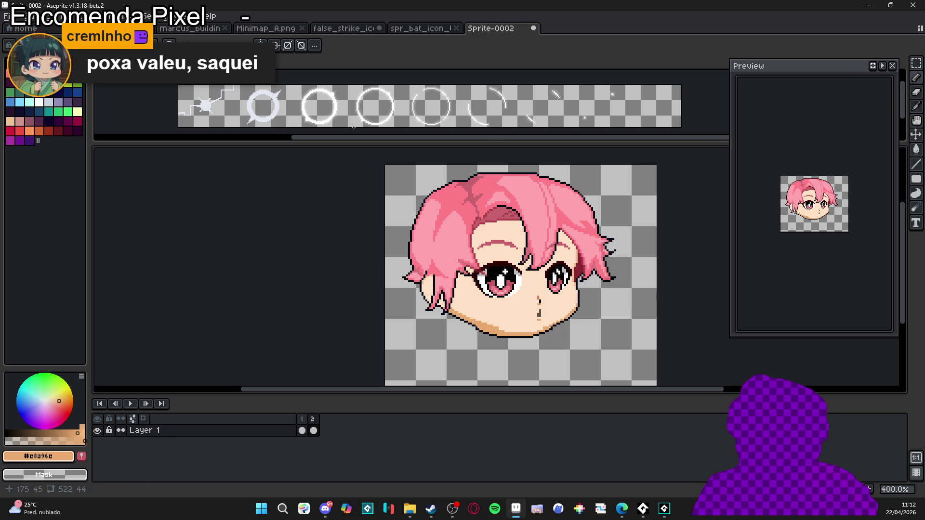
pyautogui.hotkey('alt', 'Tab')
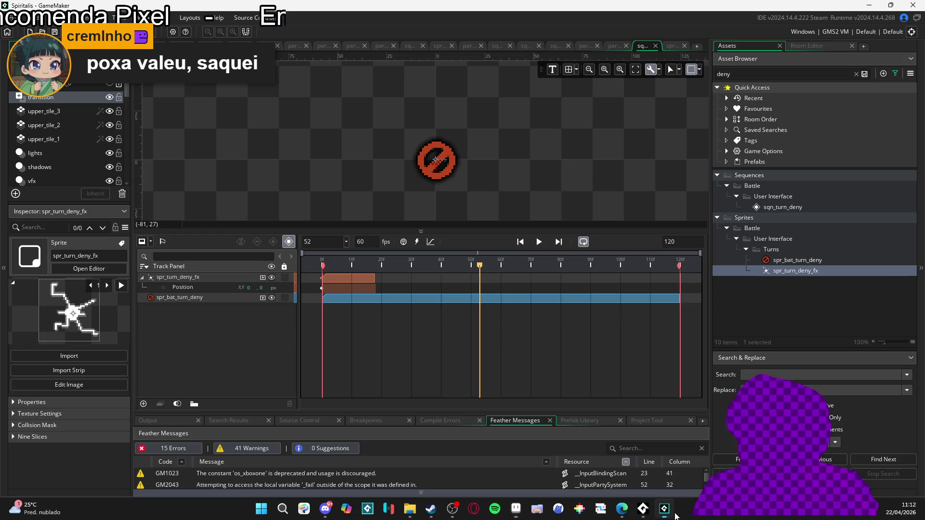
# Play the sqn_turn_deny preview, stop it, then replay and pause around frame 43.
pyautogui.press('Return')
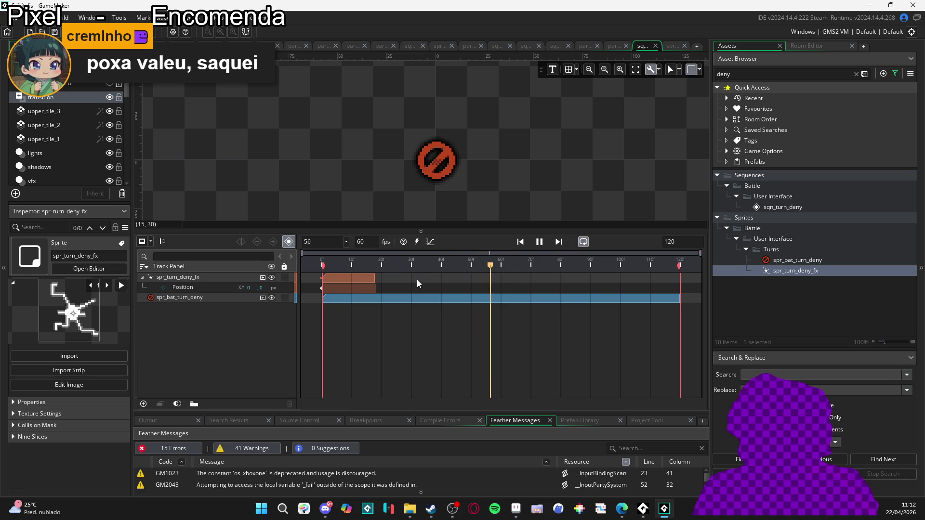
pyautogui.press('Return')
pyautogui.press('space')
pyautogui.press('space')
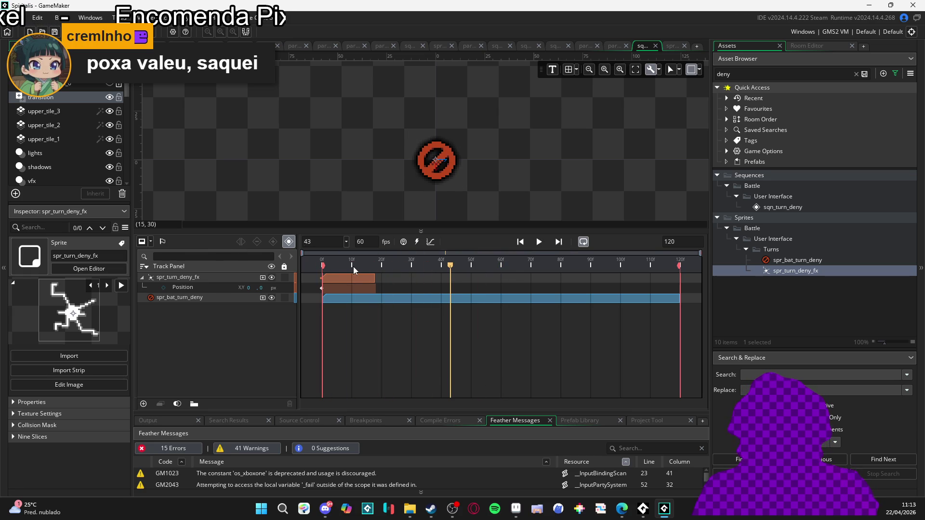
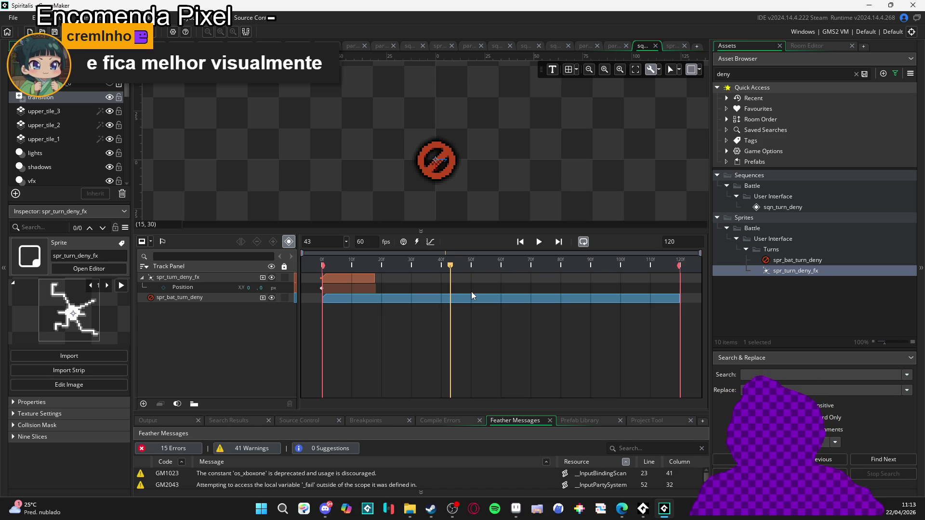
# Replay the sequence a few times, then rewind the playhead to frame 0.
pyautogui.press('space')
pyautogui.press('space')
pyautogui.press('space')
pyautogui.press('space')
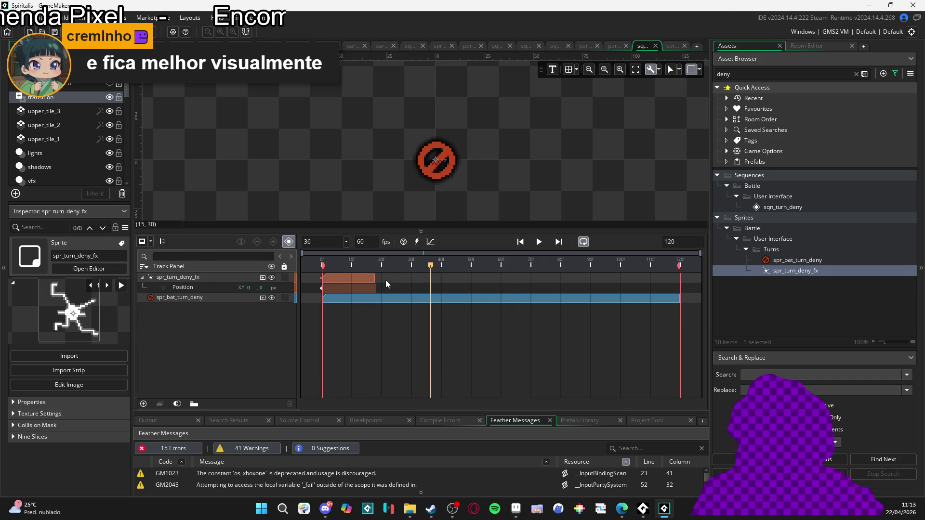
pyautogui.press('space')
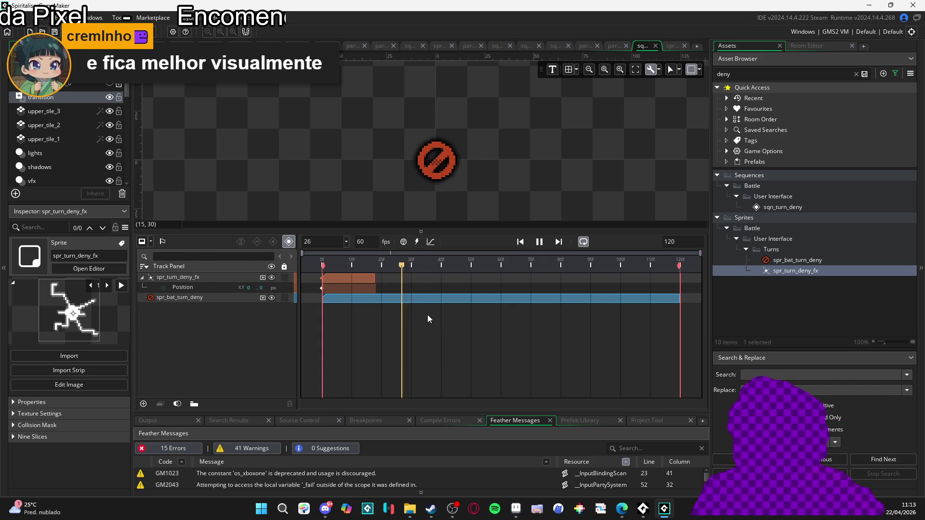
pyautogui.press('space')
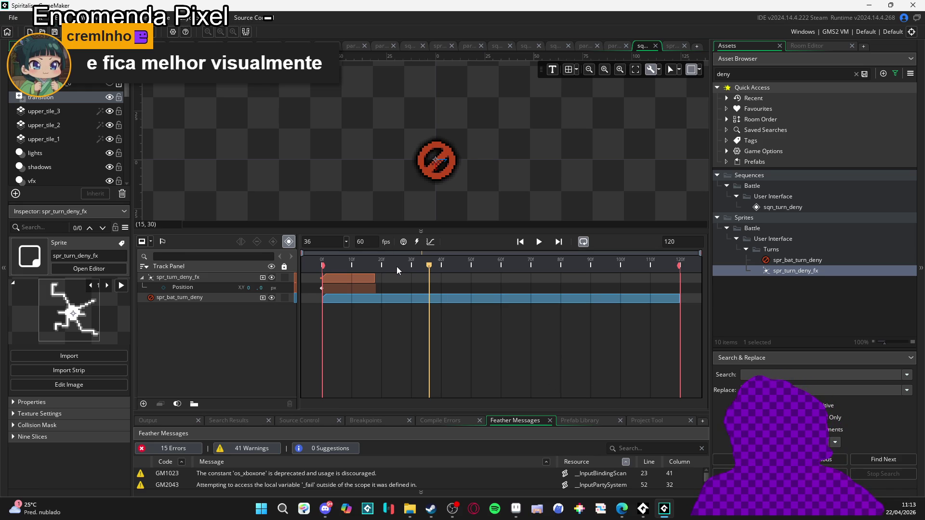
pyautogui.press('Return')
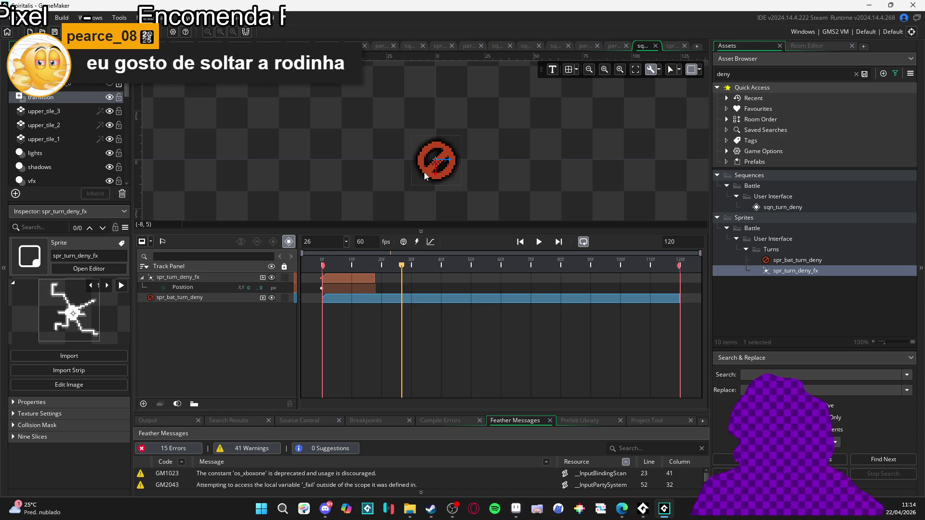
pyautogui.moveTo(384, 265); pyautogui.dragTo(261, 263)
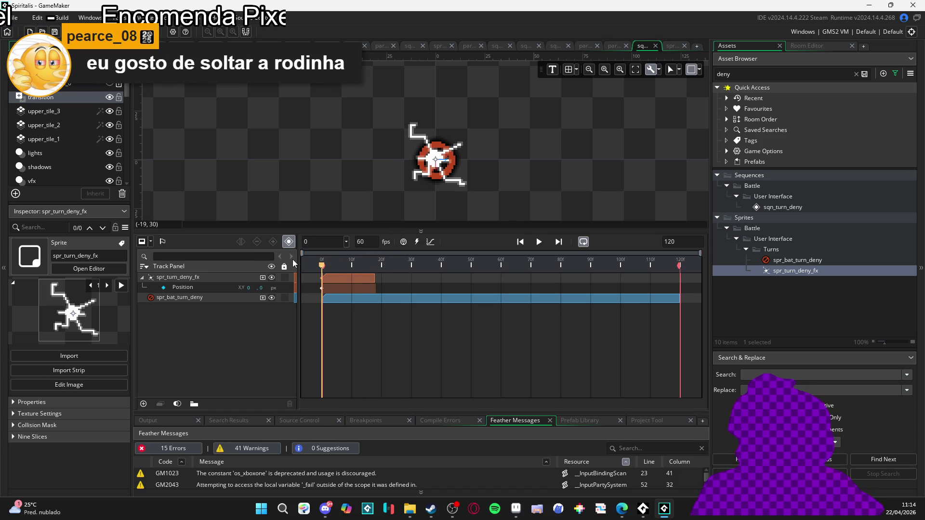
# Add a Scale track, then a Colour Multiply track, to spr_bat_turn_deny.
pyautogui.click(262, 297)
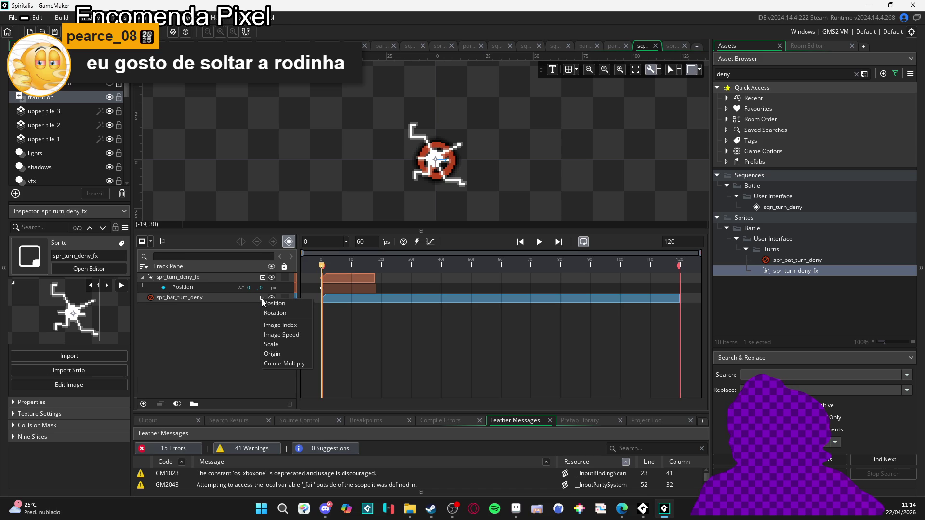
pyautogui.click(283, 348)
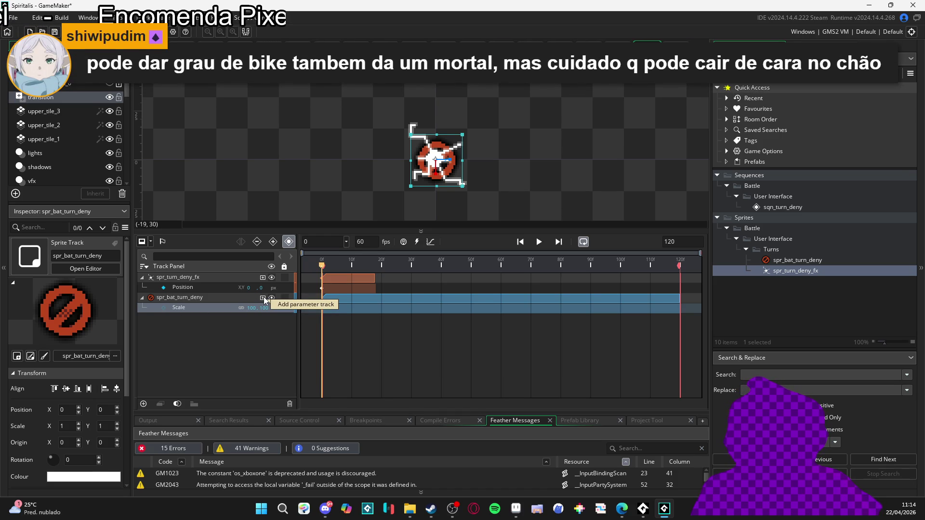
pyautogui.click(264, 297)
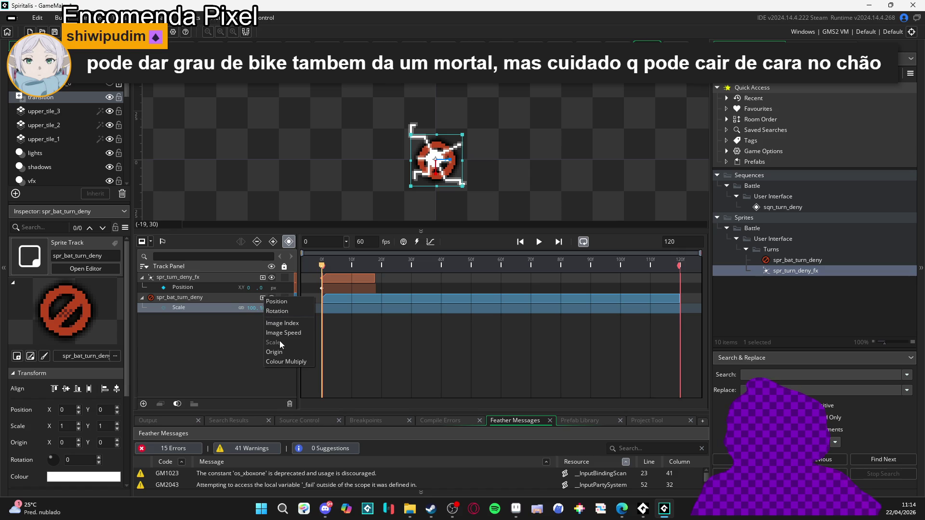
pyautogui.click(293, 361)
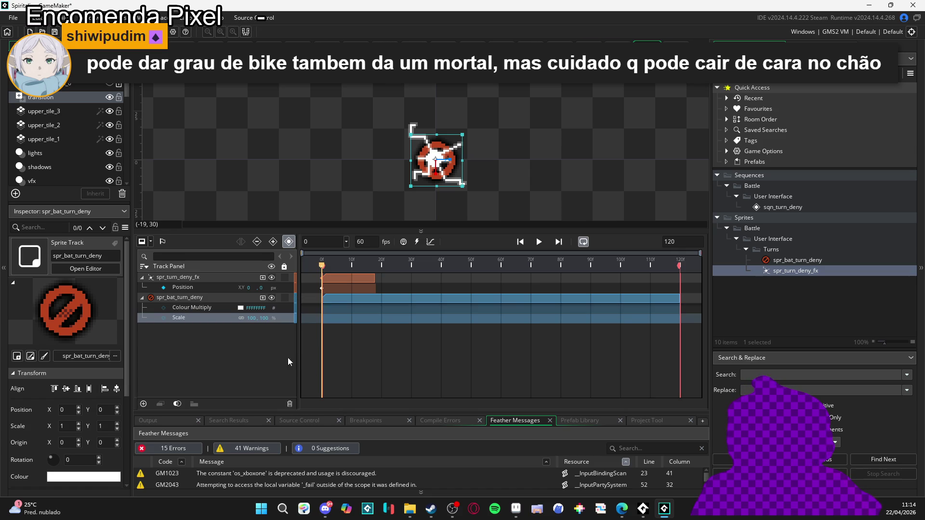
# Set a Colour Multiply keyframe at frame 10.
pyautogui.click(167, 308)
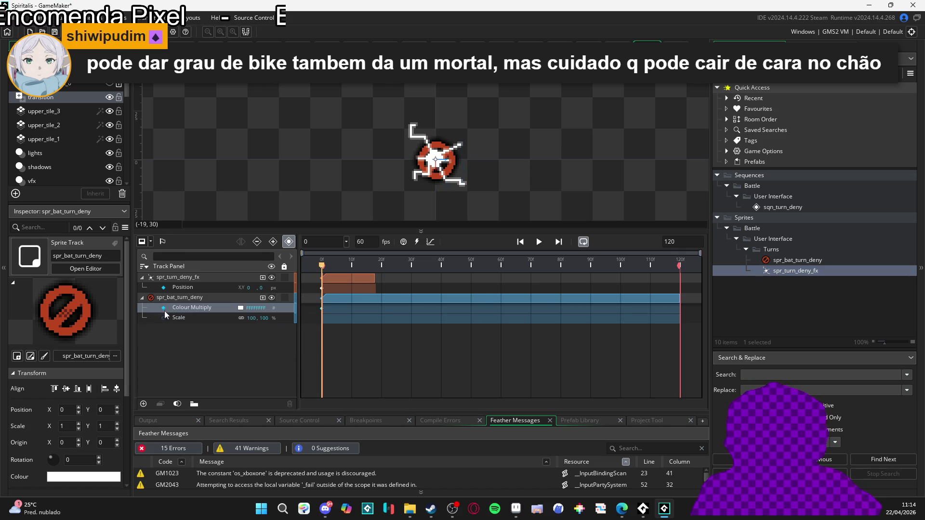
pyautogui.click(348, 265)
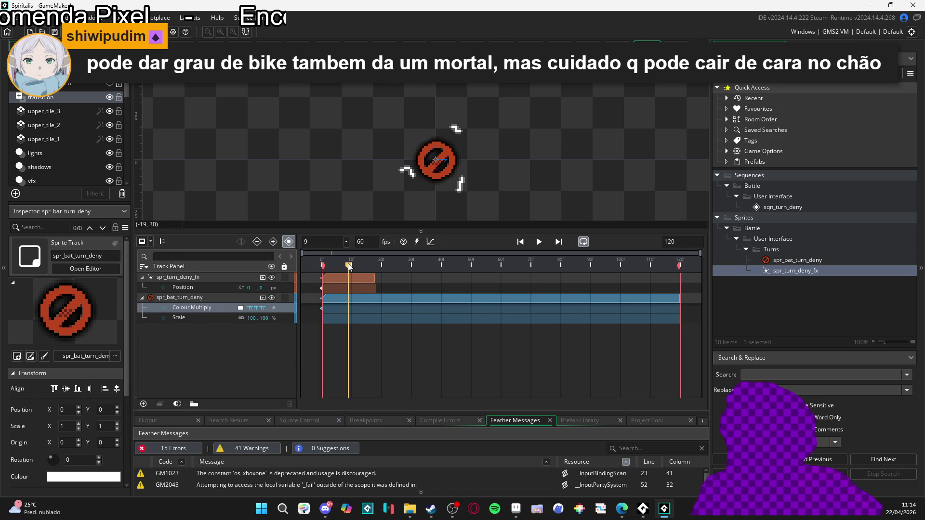
pyautogui.moveTo(349, 265); pyautogui.dragTo(374, 269)
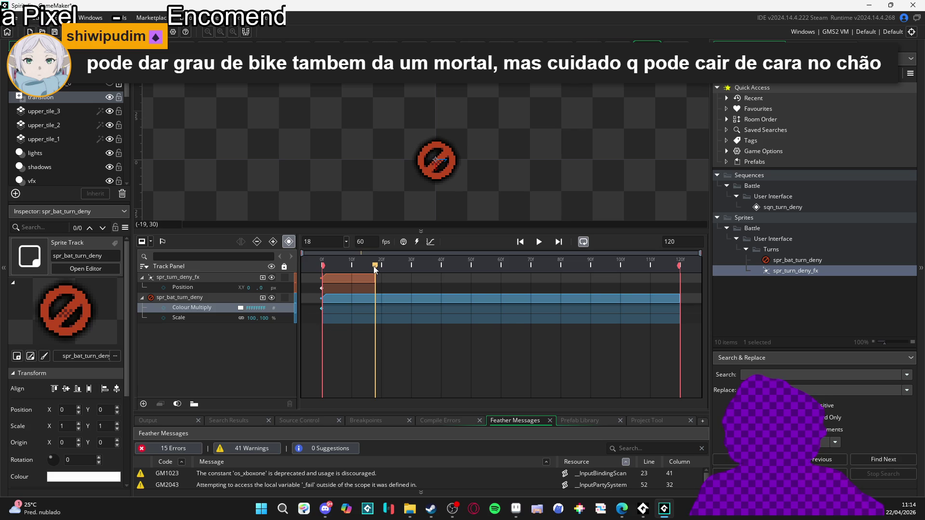
pyautogui.click(331, 267)
pyautogui.moveTo(332, 268); pyautogui.dragTo(353, 270)
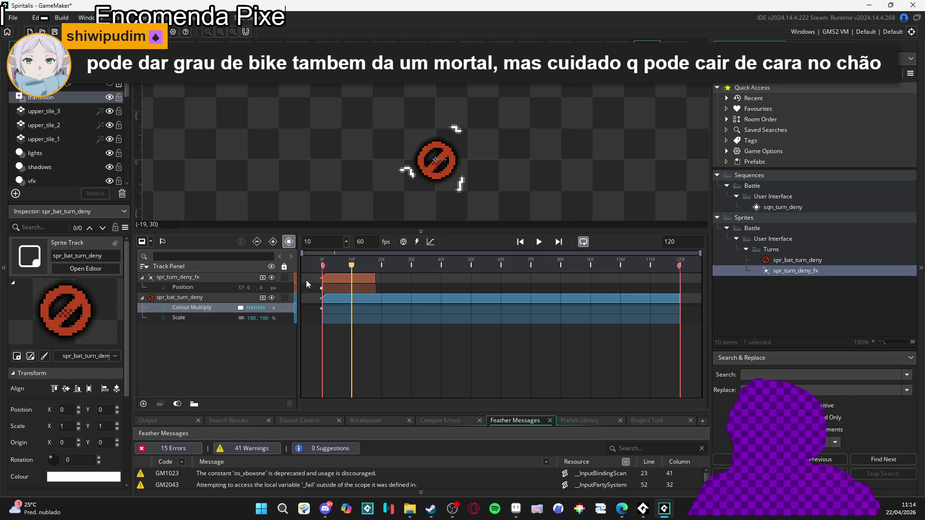
pyautogui.click(164, 308)
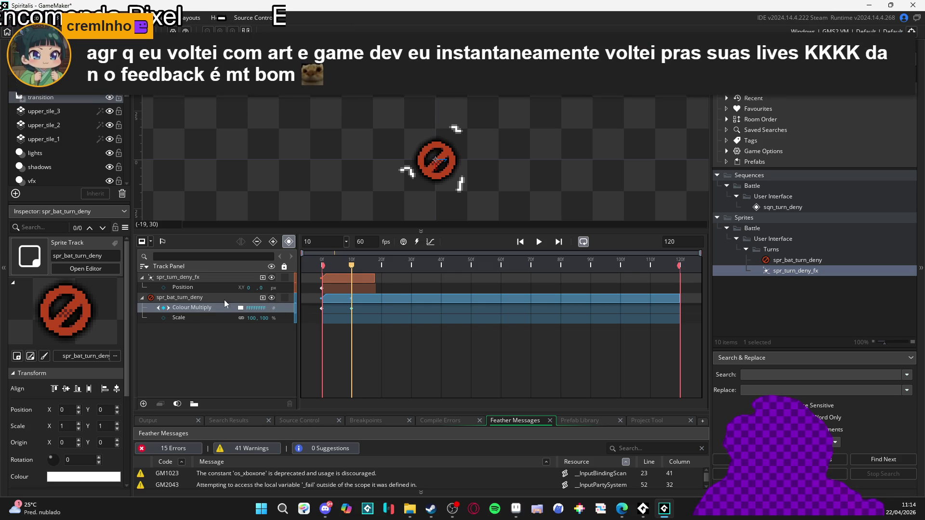
# Make Colour Multiply fully transparent (alpha 0) at frame 0 and play the fade.
pyautogui.moveTo(354, 271); pyautogui.dragTo(285, 276)
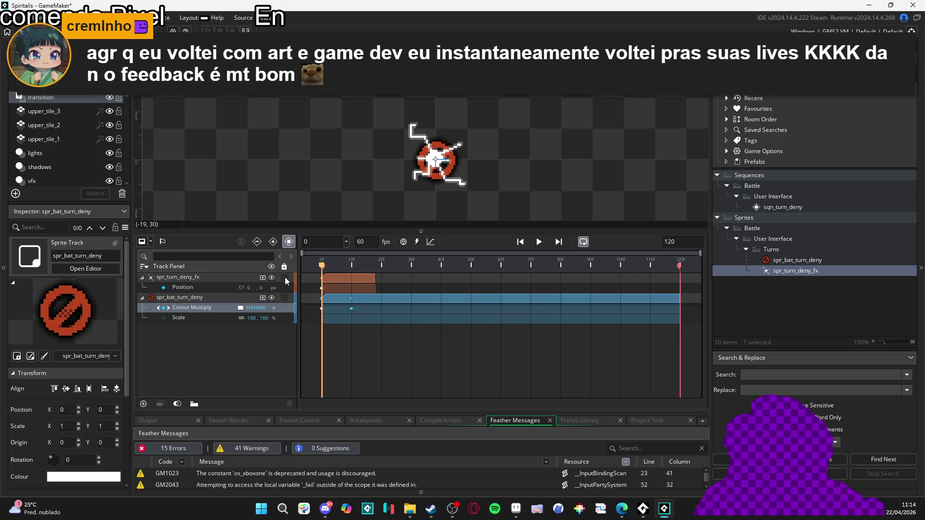
pyautogui.click(241, 307)
pyautogui.moveTo(201, 114); pyautogui.dragTo(188, 114)
pyautogui.click(264, 213)
pyautogui.press('space')
pyautogui.press('space')
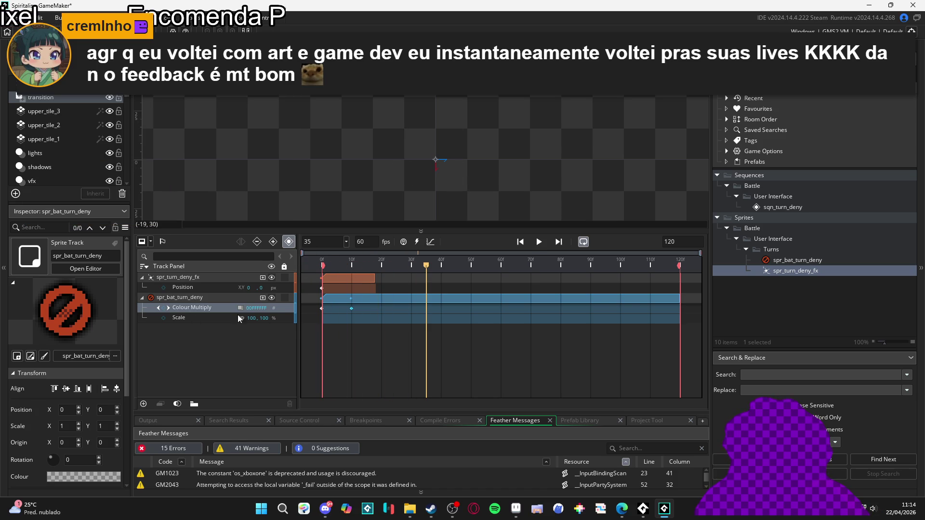
# Retime the transparent frame 0 keyframe and replay the fade-in from the start.
pyautogui.click(321, 309)
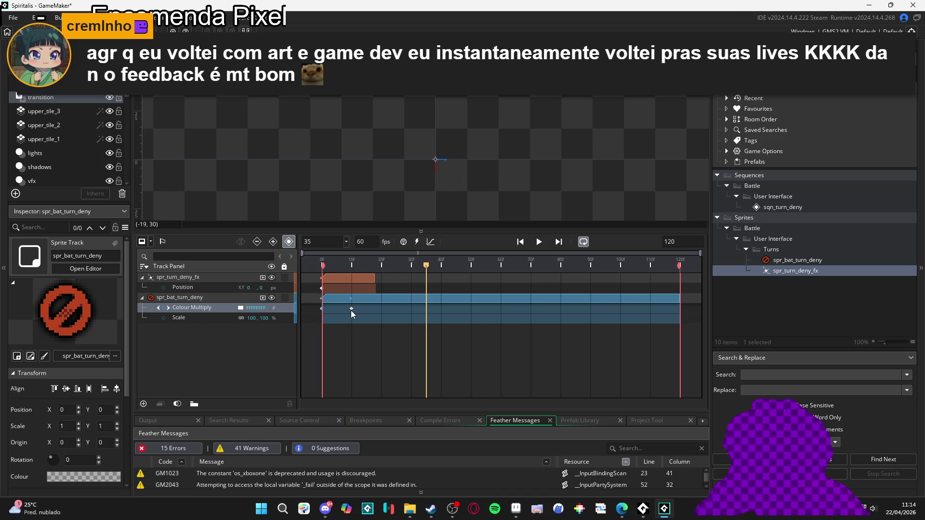
pyautogui.moveTo(351, 309); pyautogui.dragTo(321, 308)
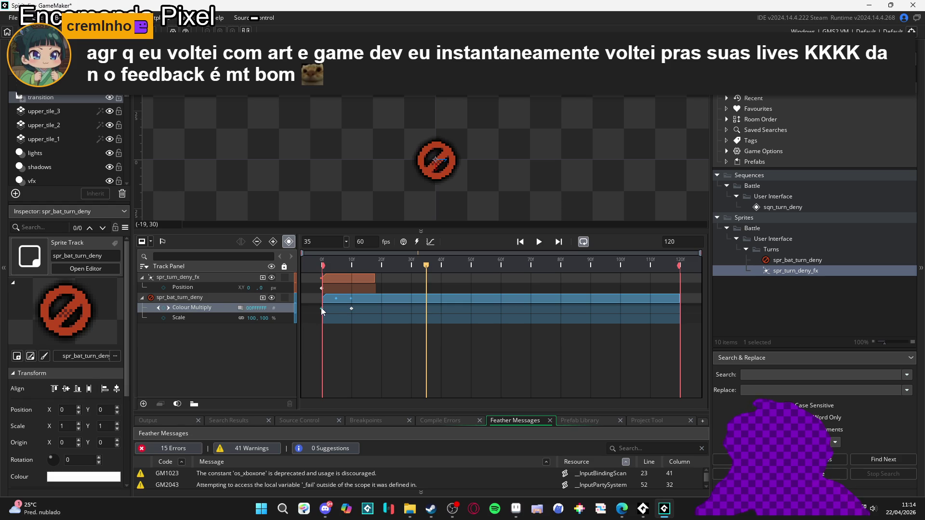
pyautogui.press('space')
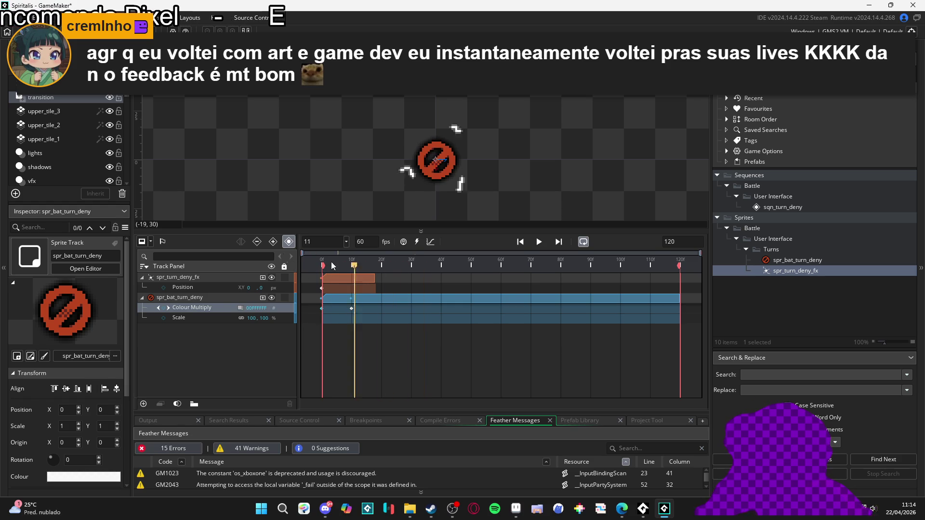
pyautogui.click(244, 242)
pyautogui.press('space')
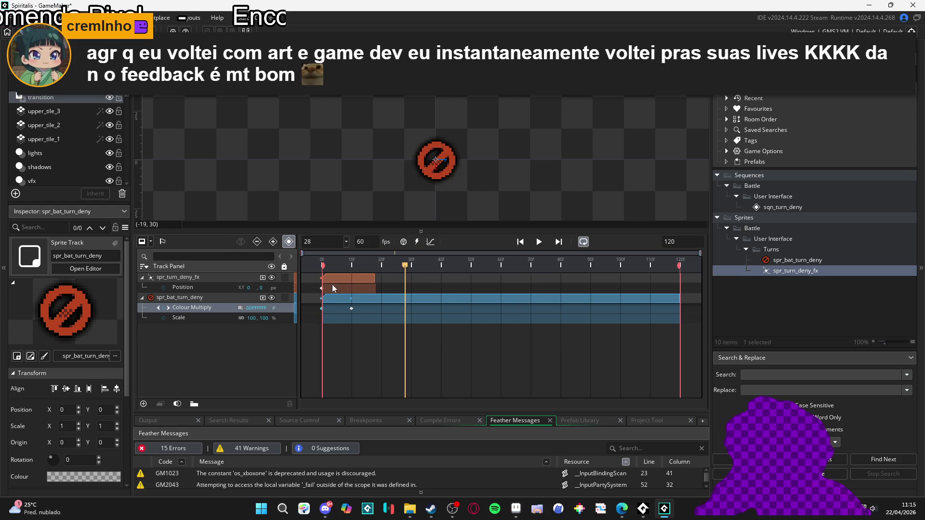
pyautogui.click(237, 242)
pyautogui.press('space')
pyautogui.press('space')
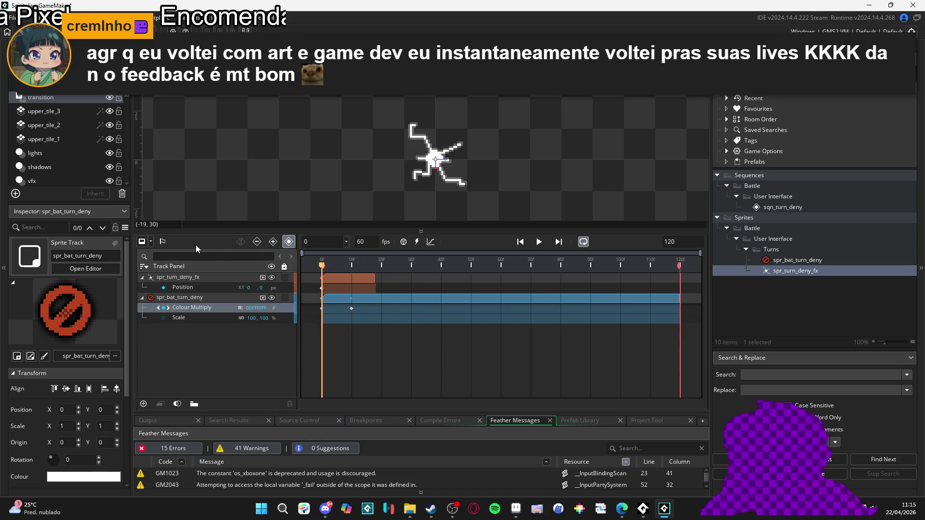
pyautogui.press('space')
pyautogui.press('space')
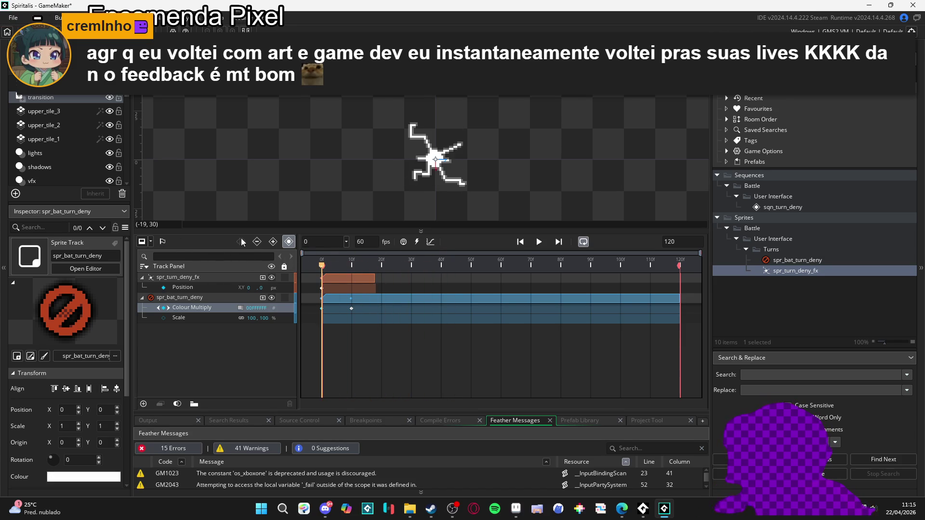
pyautogui.press('space')
pyautogui.press('space')
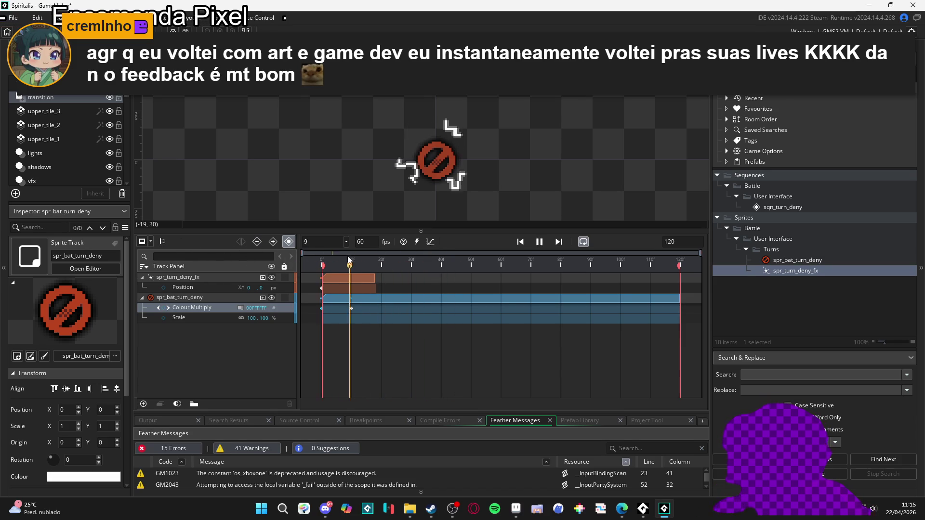
pyautogui.press('space')
pyautogui.press('space')
pyautogui.press('space')
pyautogui.press('space')
pyautogui.press('space')
pyautogui.press('space')
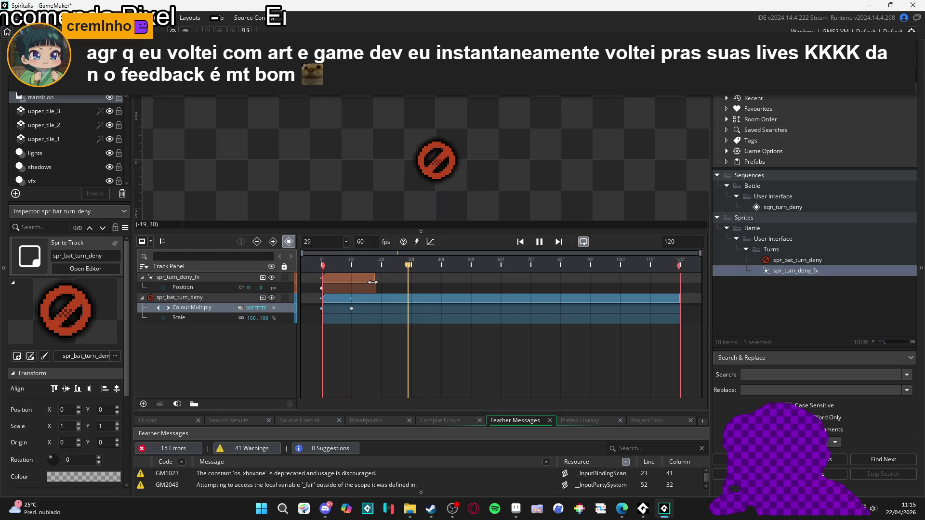
pyautogui.press('space')
pyautogui.press('space')
pyautogui.press('space')
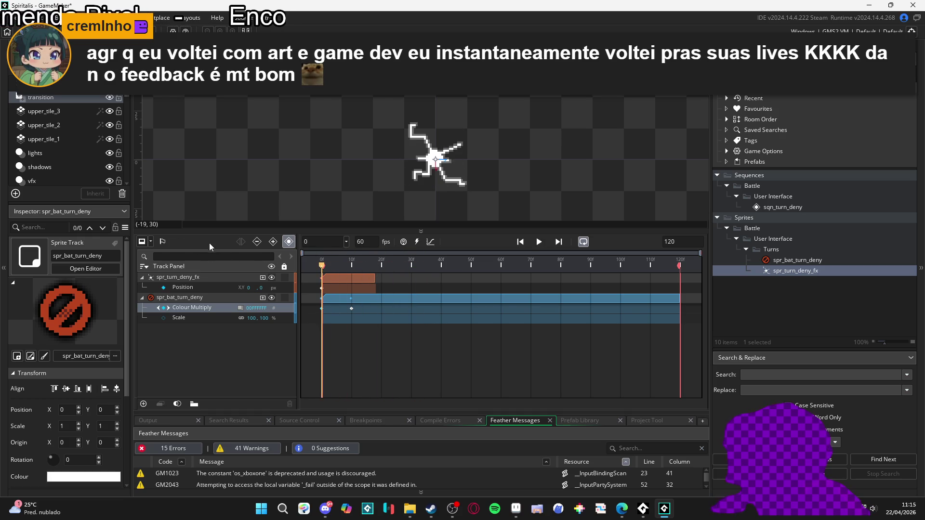
pyautogui.press('space')
pyautogui.press('space')
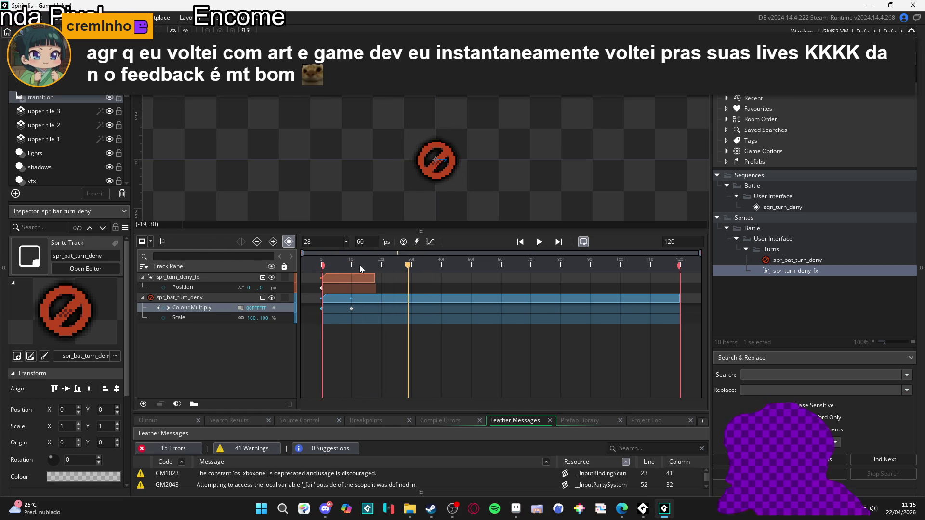
pyautogui.press('space')
pyautogui.press('space')
pyautogui.press('space')
pyautogui.press('space')
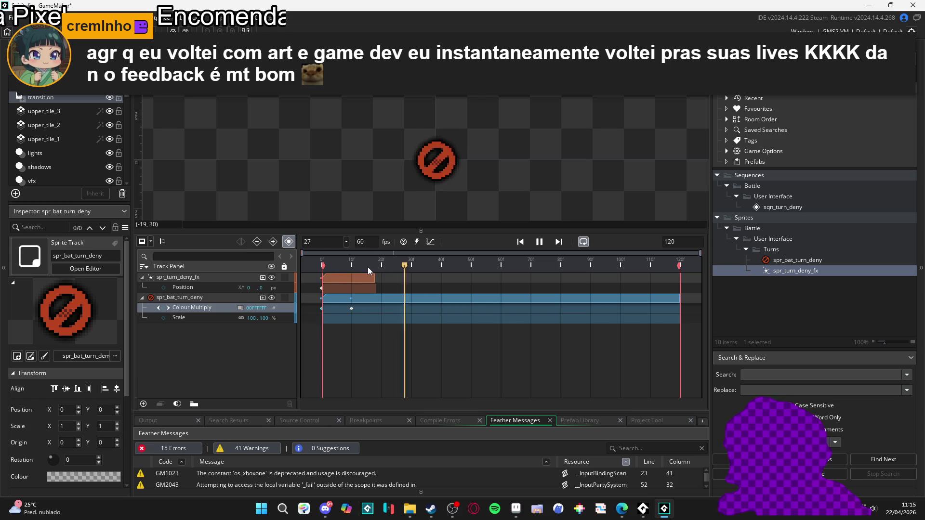
pyautogui.press('space')
pyautogui.press('space')
pyautogui.press('space')
pyautogui.press('space')
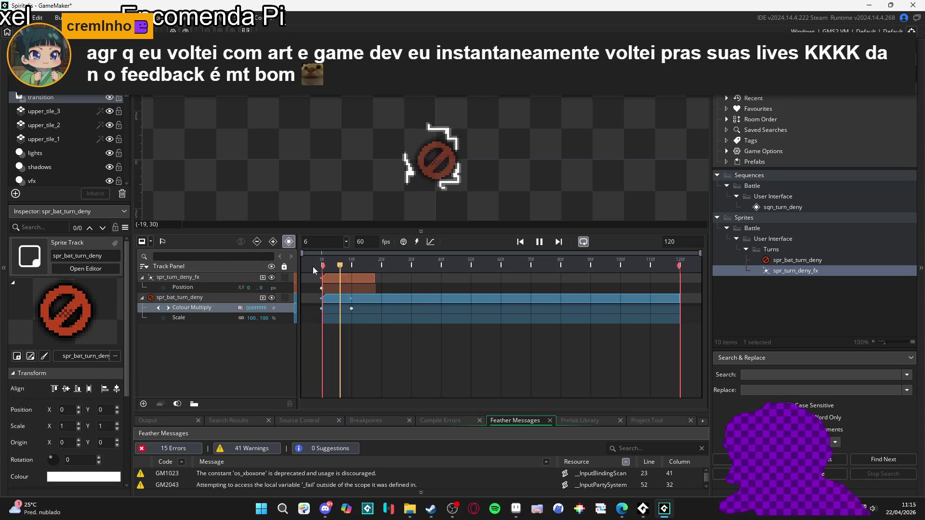
pyautogui.press('space')
pyautogui.press('space')
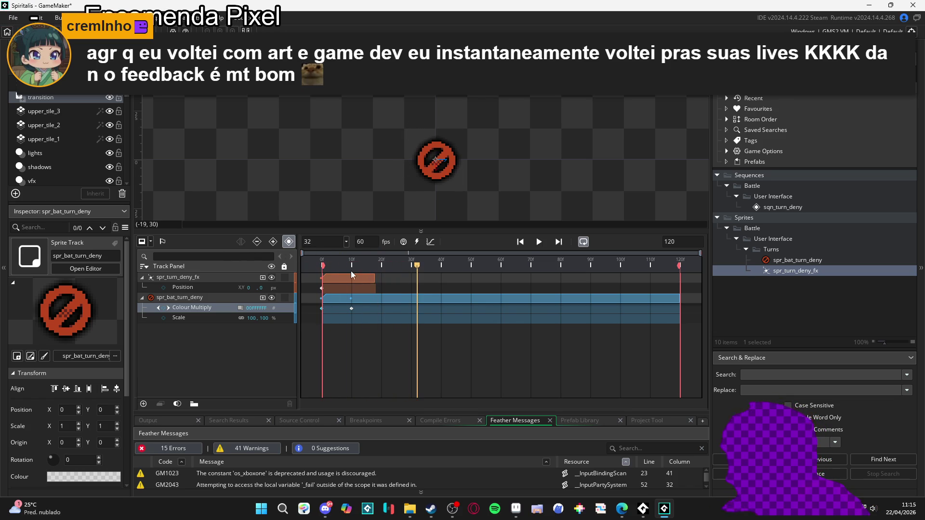
pyautogui.press('space')
pyautogui.press('space')
pyautogui.press('space')
pyautogui.press('space')
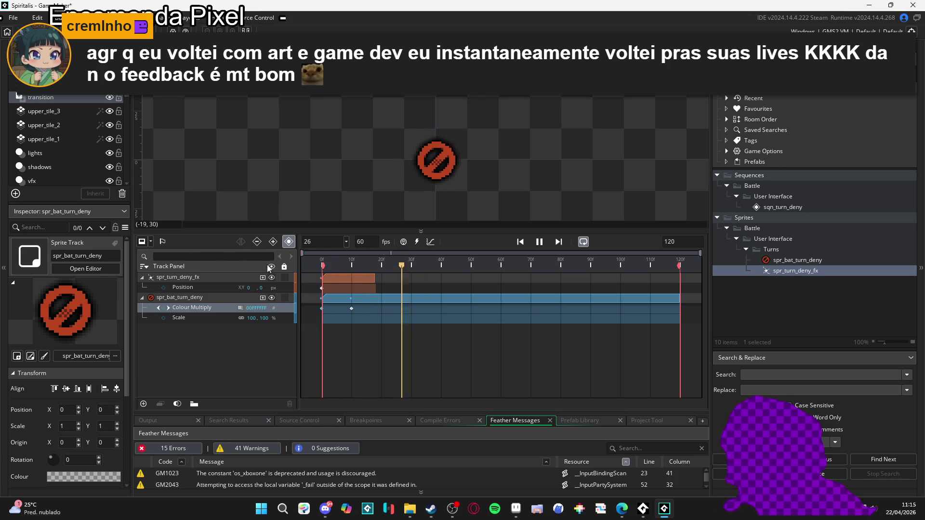
pyautogui.press('space')
pyautogui.press('space')
pyautogui.press('space')
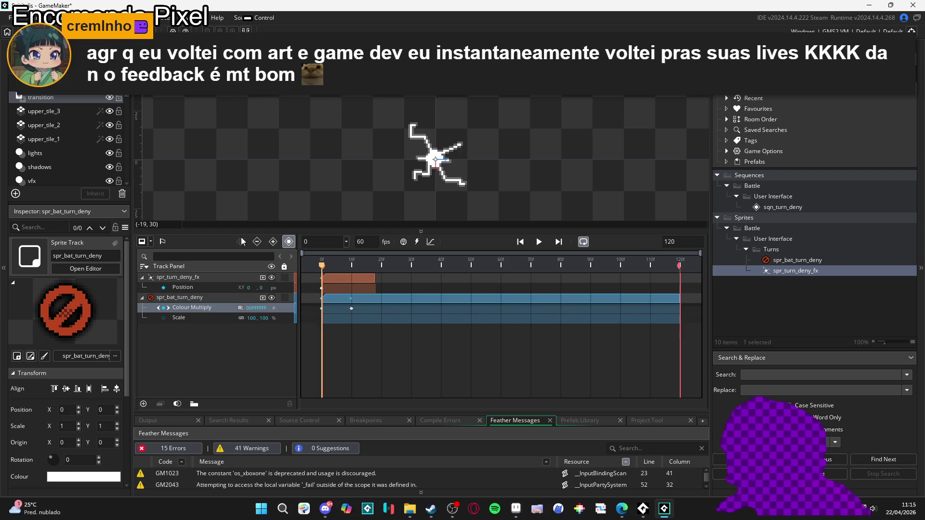
pyautogui.press('space')
pyautogui.press('space')
pyautogui.press('space')
pyautogui.press('space')
pyautogui.press('space')
pyautogui.moveTo(371, 265)
pyautogui.mouseDown()
pyautogui.moveTo(321, 265)
pyautogui.moveTo(426, 266)
pyautogui.moveTo(234, 247)
pyautogui.mouseUp()
pyautogui.press('space')
pyautogui.press('space')
pyautogui.press('space')
pyautogui.press('space')
pyautogui.press('space')
pyautogui.press('space')
pyautogui.press('space')
pyautogui.press('space')
pyautogui.press('space')
pyautogui.press('space')
pyautogui.press('Home')
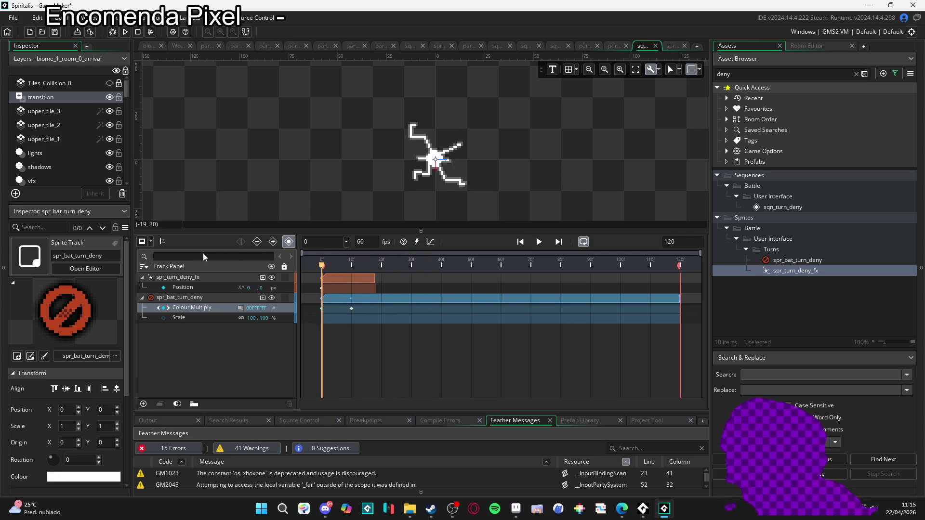
pyautogui.press('space')
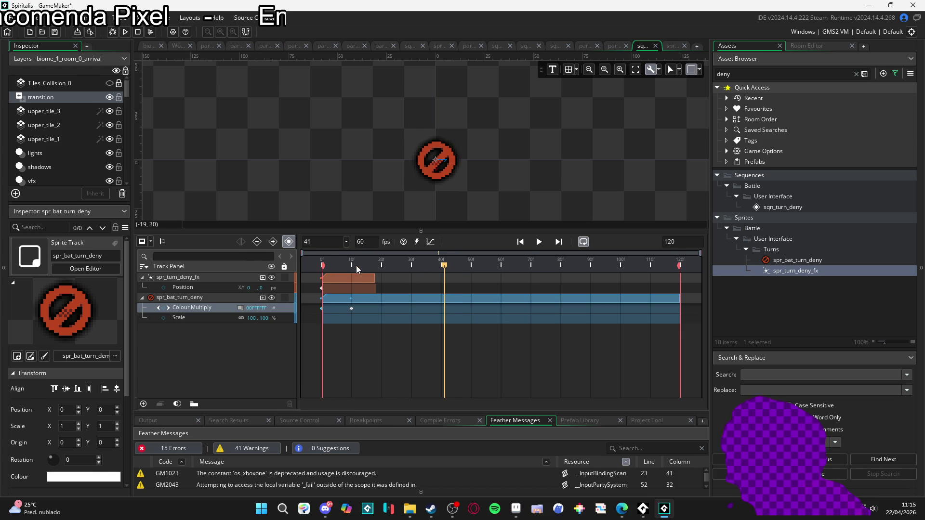
pyautogui.press('space')
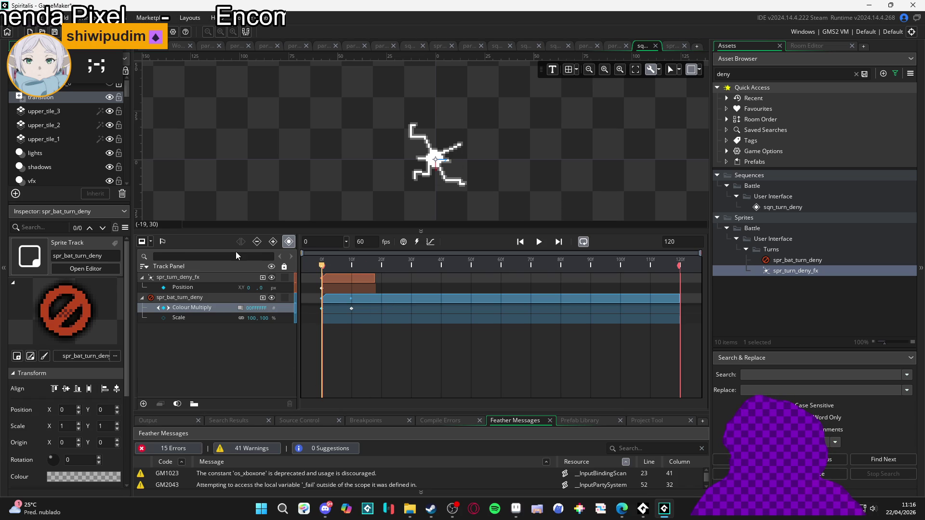
# Play and restart the sqn_turn_deny preview several times, pausing at frame 36.
pyautogui.press('space')
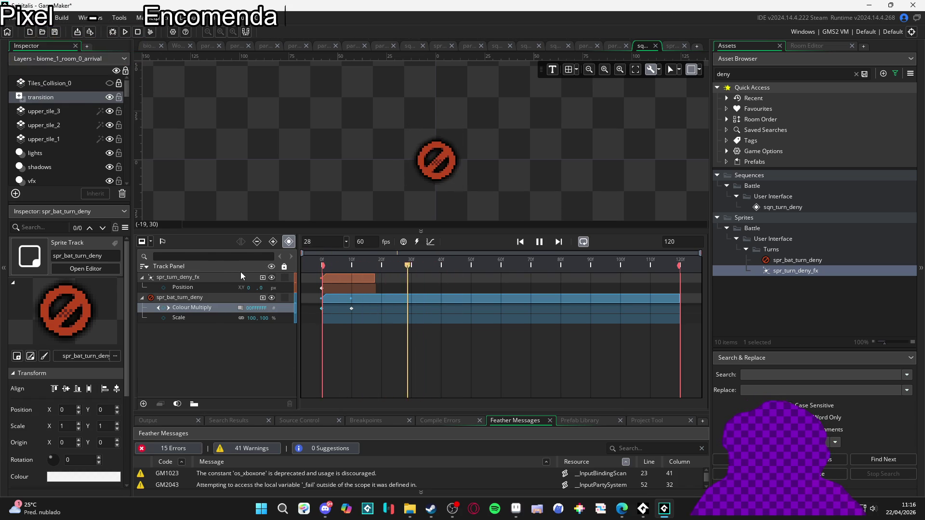
pyautogui.press('space')
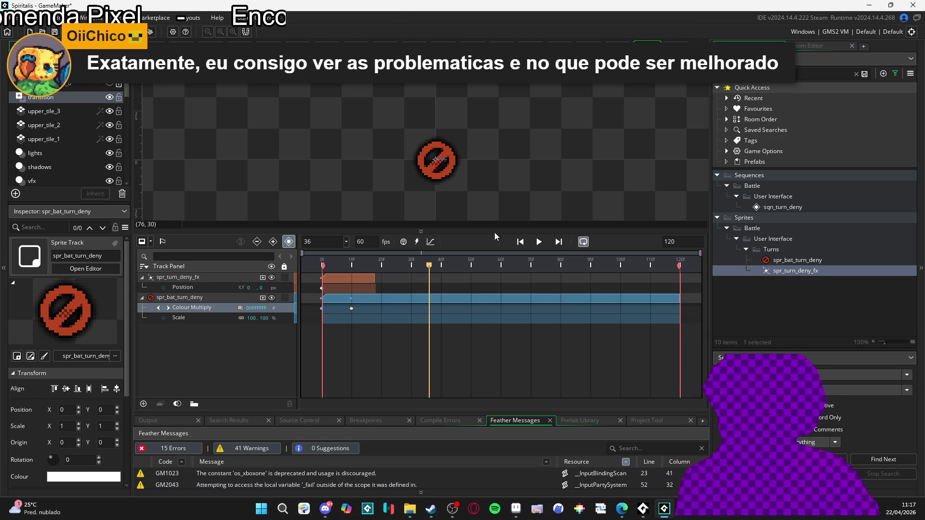
pyautogui.press('Return')
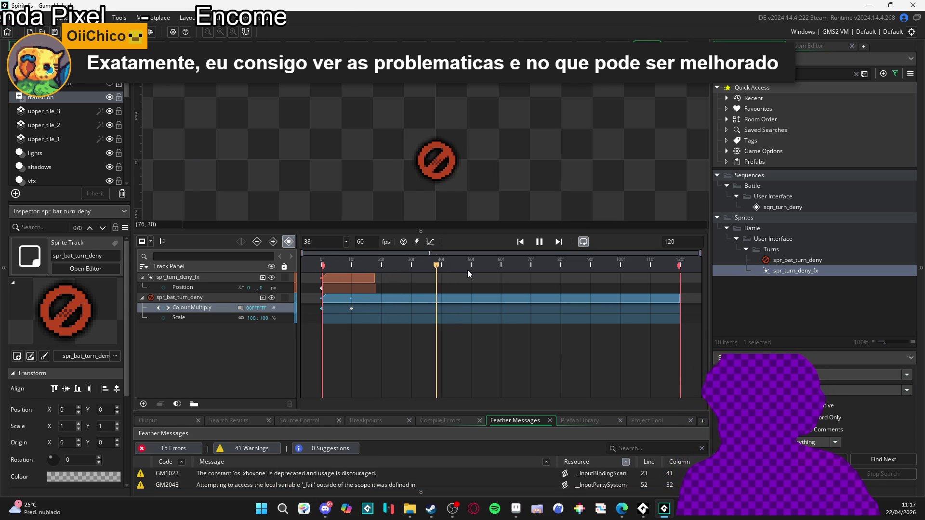
pyautogui.press('Return')
pyautogui.press('Return')
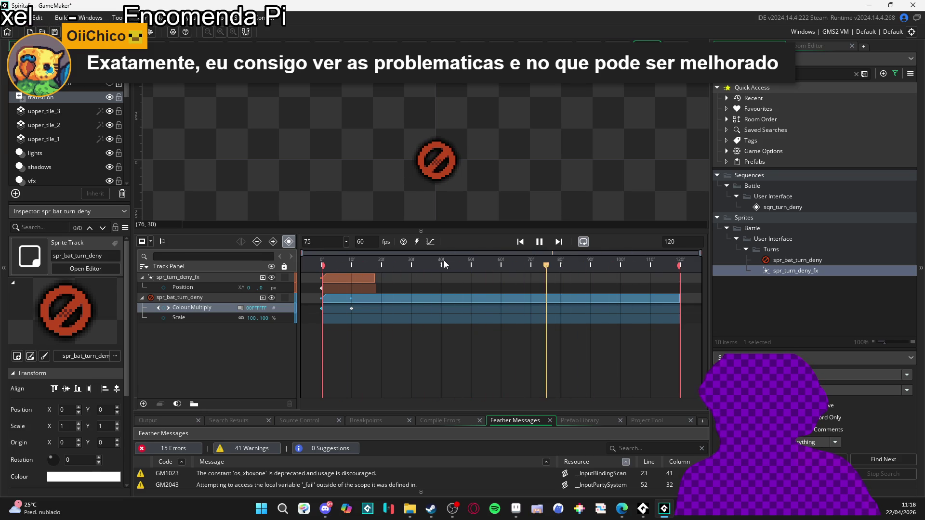
pyautogui.press('Return')
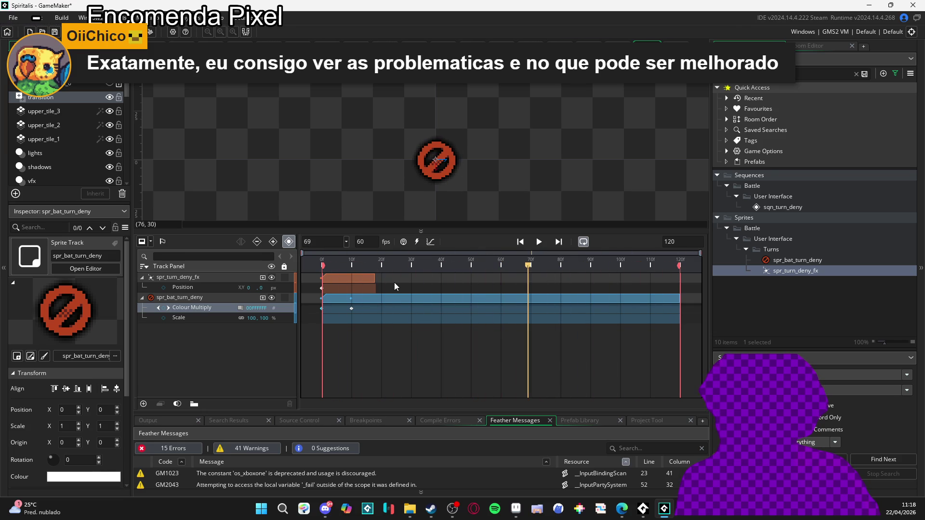
pyautogui.press('Return')
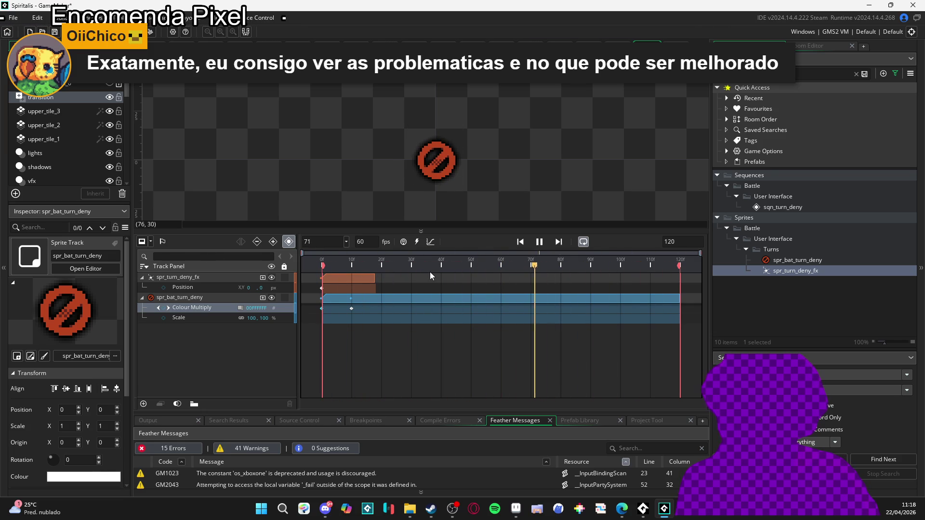
pyautogui.press('Return')
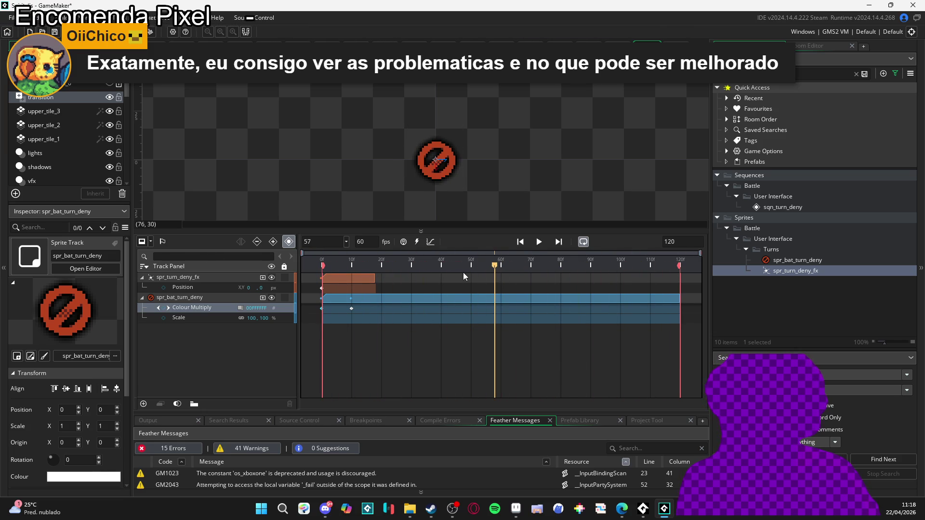
pyautogui.press('Return')
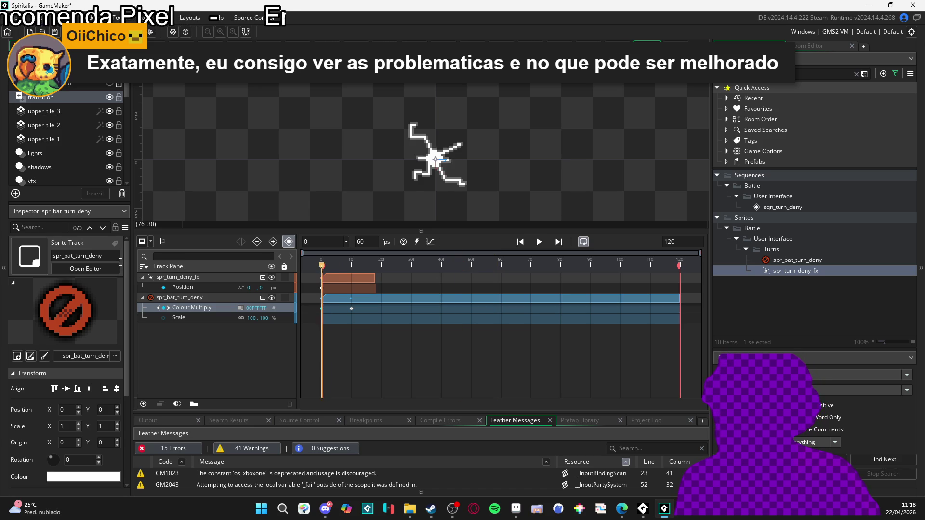
pyautogui.press('Return')
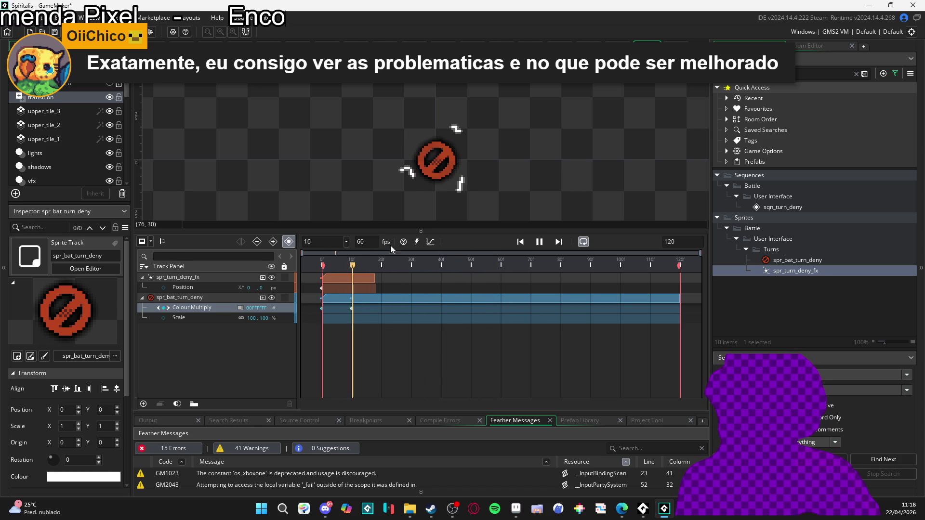
# Jump to a later frame, rewind to frame 0, and scrub from frame 43 to 61.
pyautogui.click(521, 265)
pyautogui.press('Return')
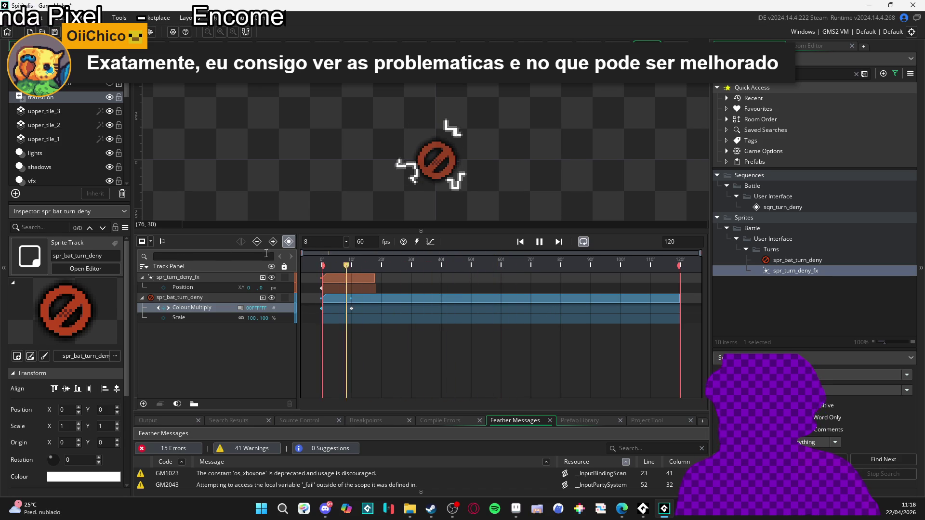
pyautogui.press('Return')
pyautogui.press('Return')
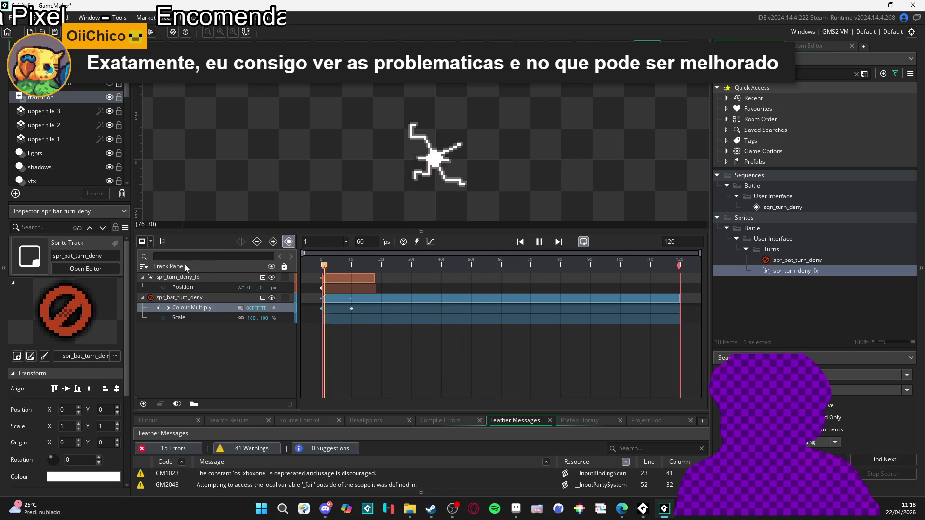
pyautogui.click(418, 265)
pyautogui.press('Home')
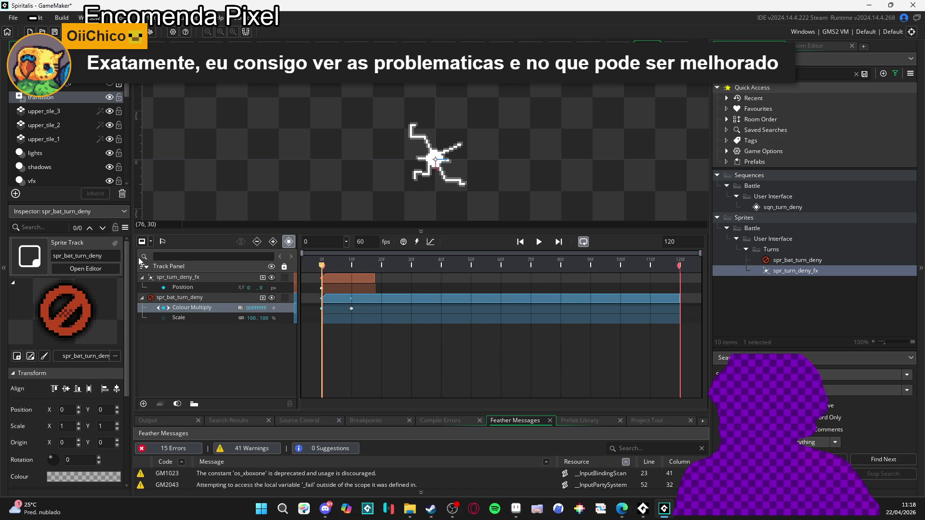
pyautogui.press('Return')
pyautogui.press('Return')
pyautogui.press('Return')
pyautogui.press('Return')
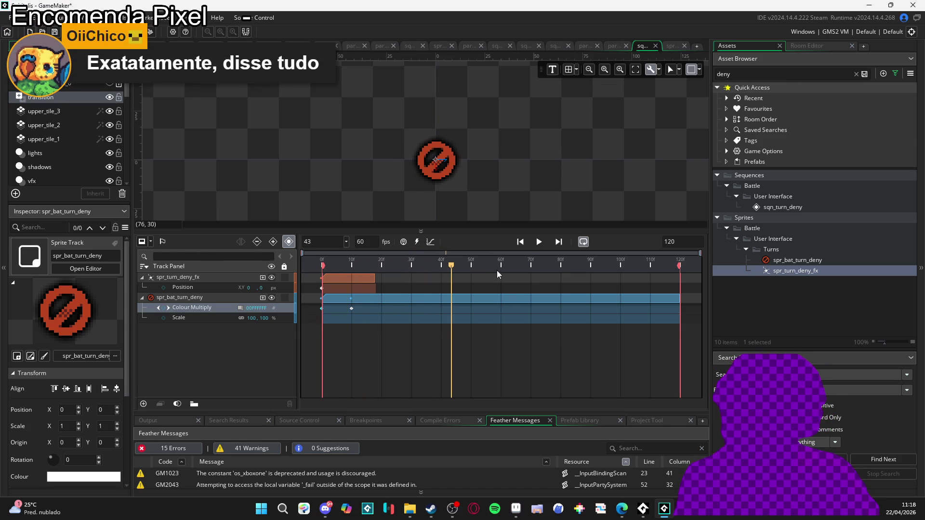
pyautogui.moveTo(513, 266); pyautogui.dragTo(501, 267)
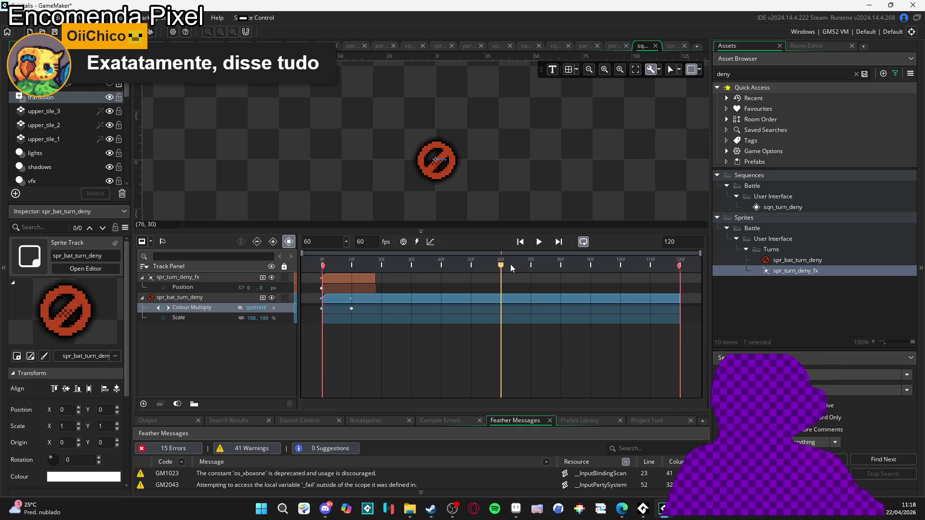
# Play the sequence through to the end, scrub around frame 60, and rewind to frame 0.
pyautogui.press('Return')
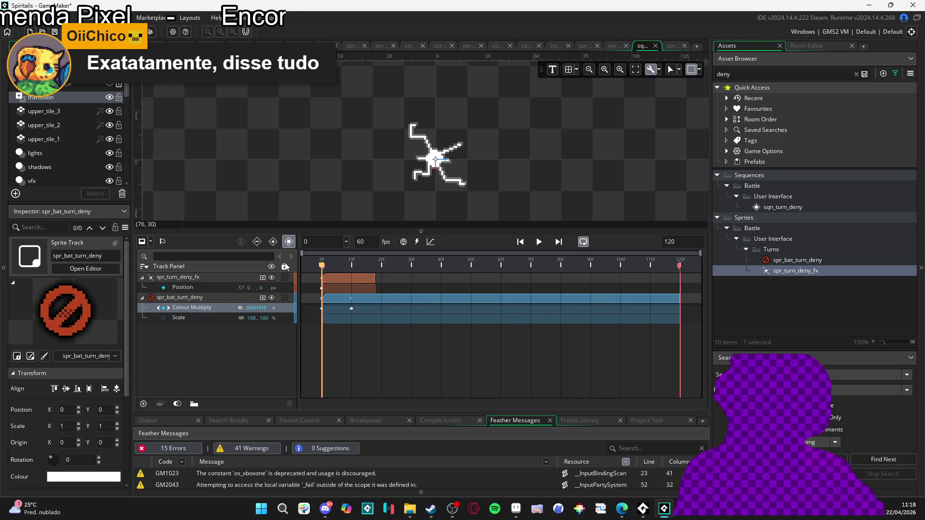
pyautogui.press('Return')
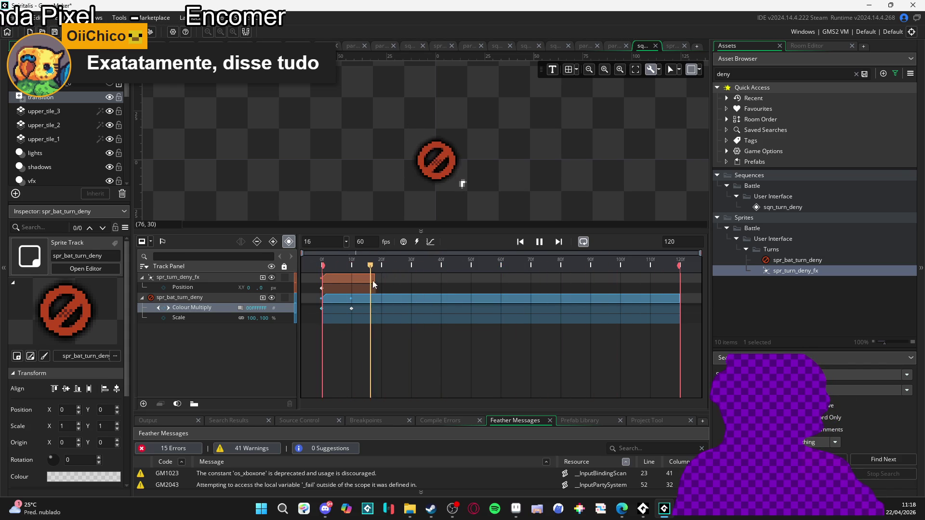
pyautogui.press('Return')
pyautogui.press('Return')
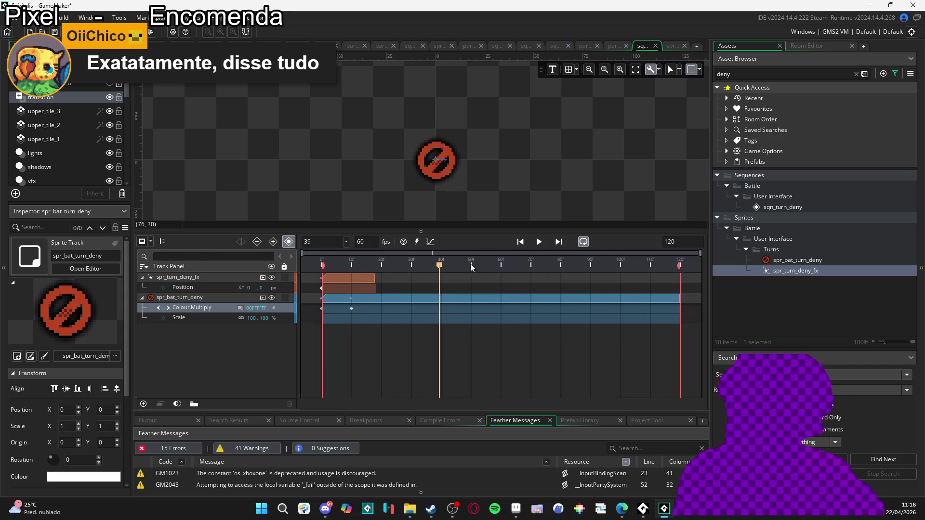
pyautogui.moveTo(493, 263); pyautogui.dragTo(500, 267)
pyautogui.press('Return')
pyautogui.press('Return')
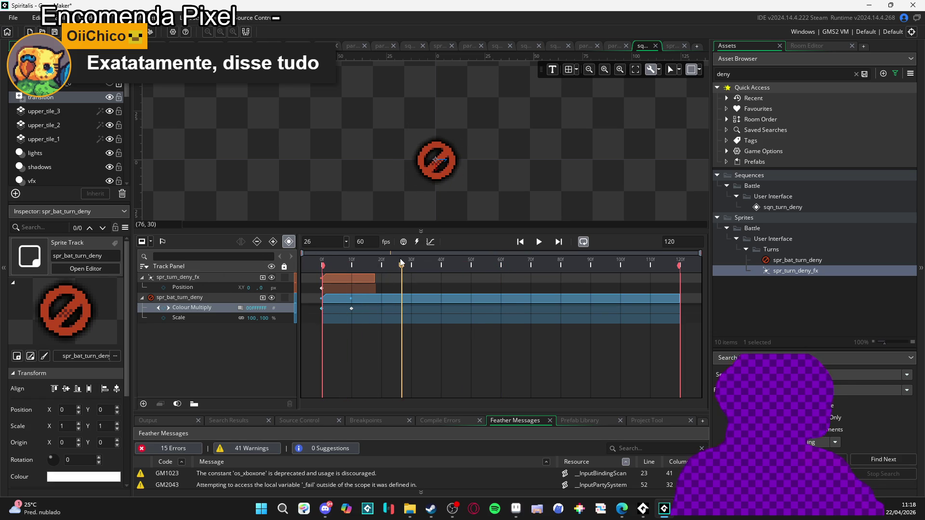
pyautogui.moveTo(390, 265); pyautogui.dragTo(239, 274)
pyautogui.press('Return')
pyautogui.press('Return')
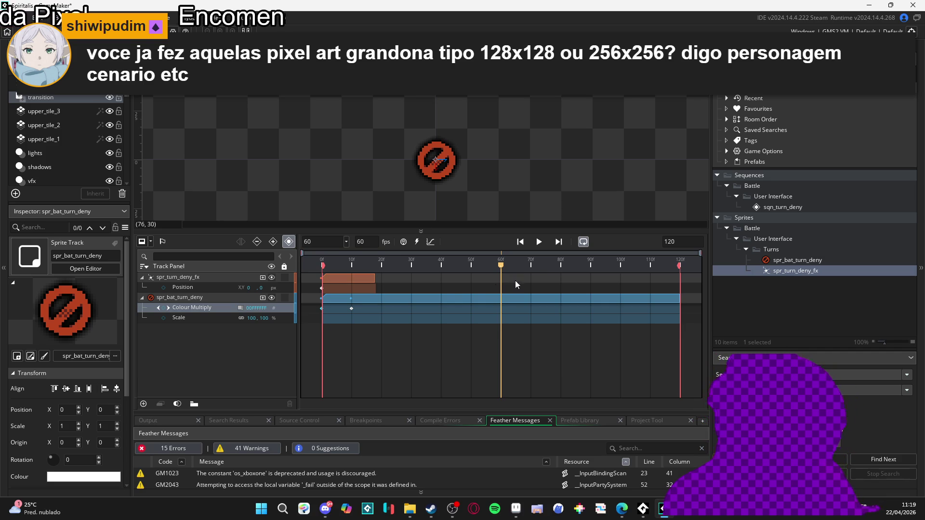
# Stop near frames 59–61, rewind to frame 0, and bring the monsters folder forward.
pyautogui.click(321, 263)
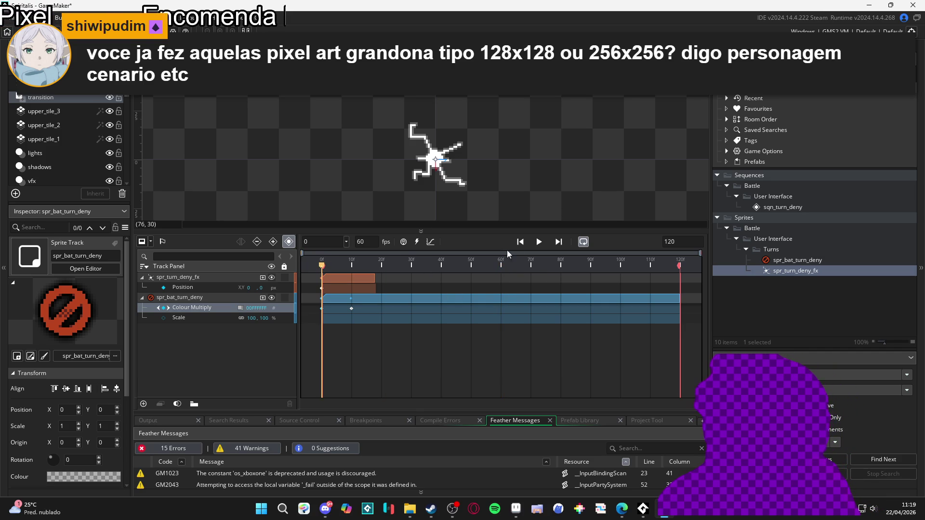
pyautogui.click(540, 242)
pyautogui.click(503, 264)
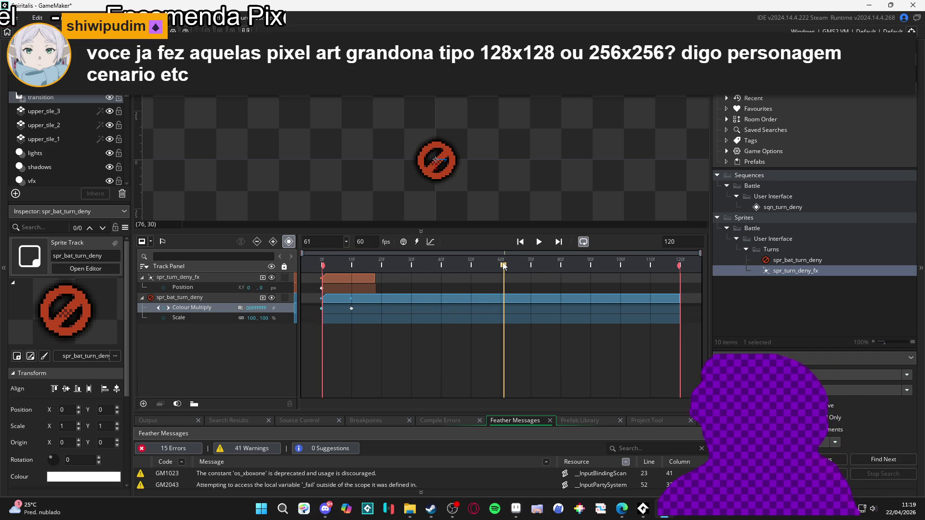
pyautogui.click(499, 268)
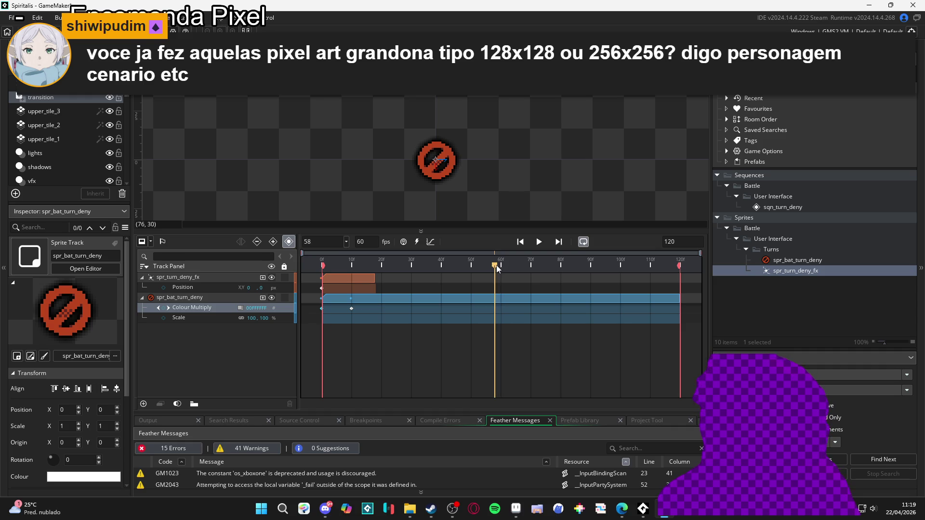
pyautogui.moveTo(501, 268); pyautogui.dragTo(66, 301)
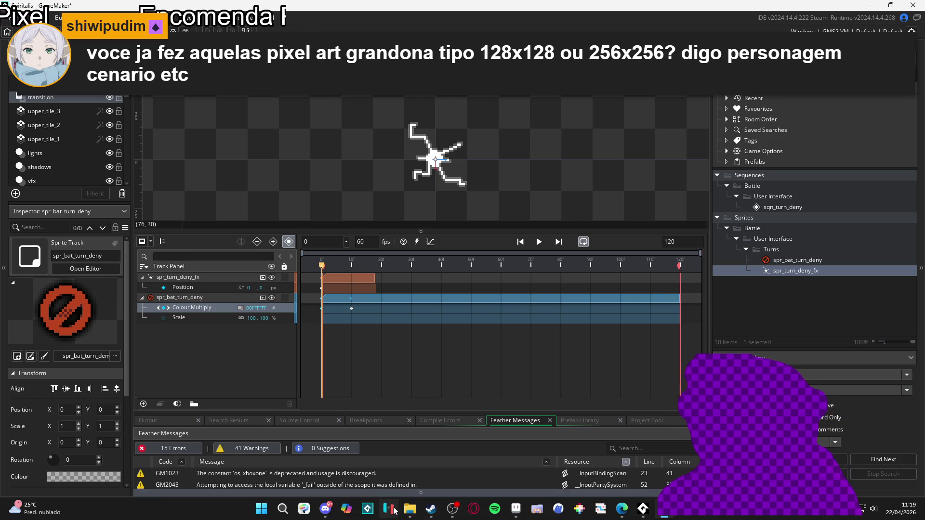
pyautogui.click(410, 508)
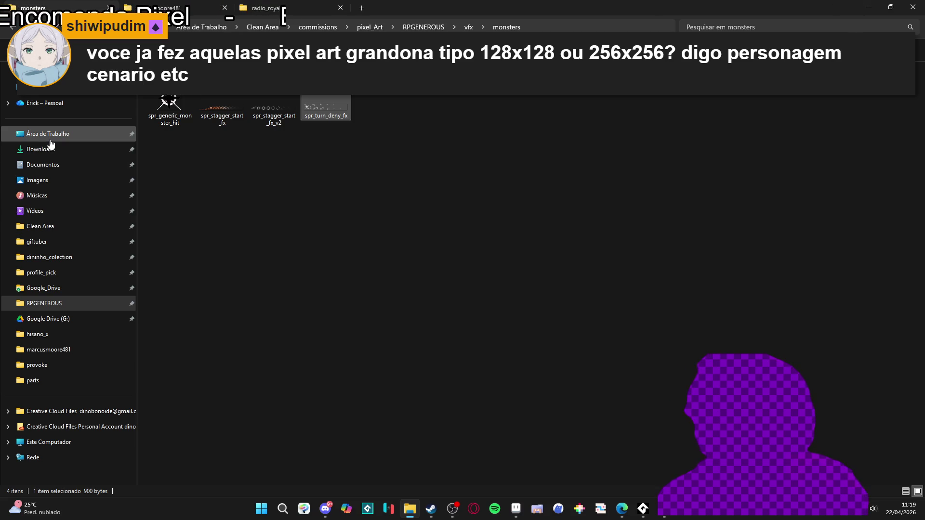
# Open Clean Area, then PIXEL, and bring up bitkingdom.aseprite in Aseprite.
pyautogui.click(71, 225)
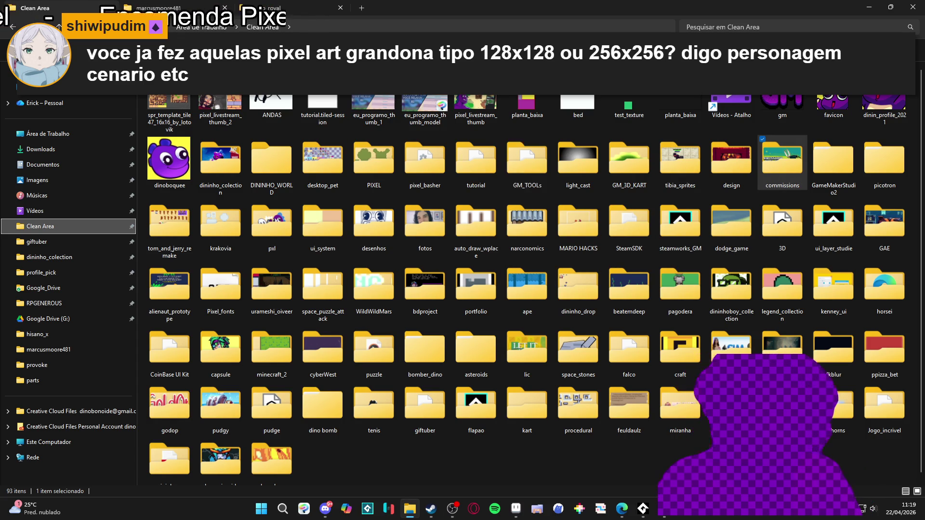
pyautogui.click(251, 174)
pyautogui.press('Right')
pyautogui.press('Right')
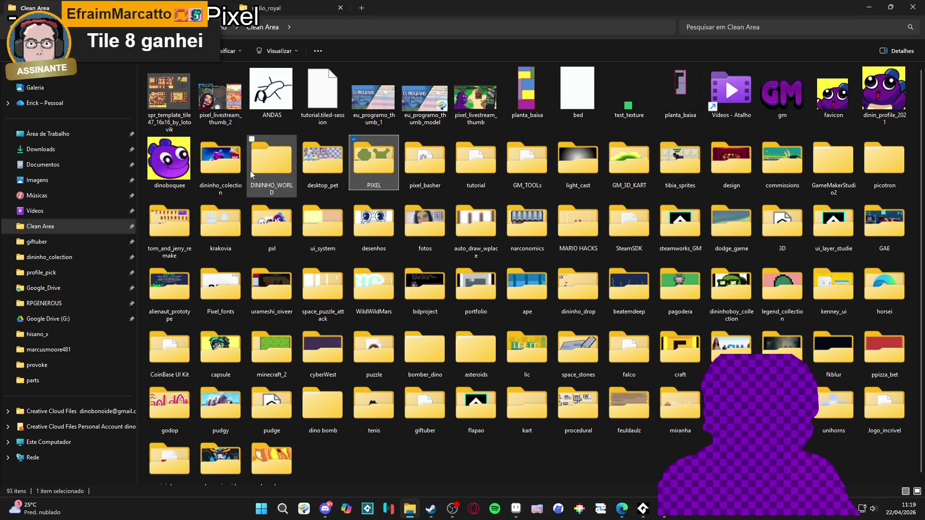
pyautogui.press('Return')
pyautogui.click(173, 162)
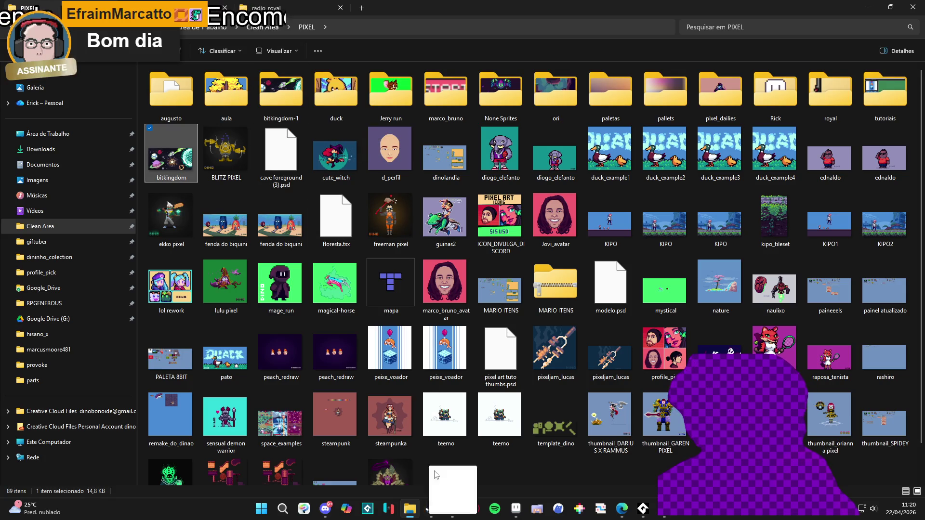
pyautogui.click(516, 508)
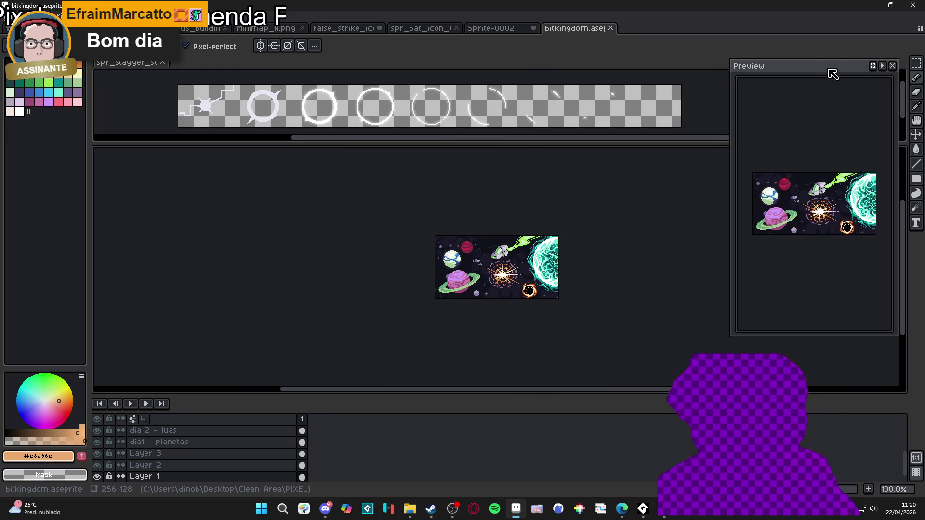
# Move the Preview aside, dock spr_stagger with the other sprite tabs, and return to PIXEL.
pyautogui.moveTo(830, 67); pyautogui.dragTo(766, 213)
pyautogui.moveTo(128, 62)
pyautogui.mouseDown()
pyautogui.moveTo(114, 144)
pyautogui.moveTo(644, 51)
pyautogui.moveTo(122, 64)
pyautogui.moveTo(621, 36)
pyautogui.moveTo(609, 38)
pyautogui.mouseUp()
pyautogui.click(574, 28)
pyautogui.scroll(1, 521, 222)
pyautogui.hscroll(3, 521, 222)
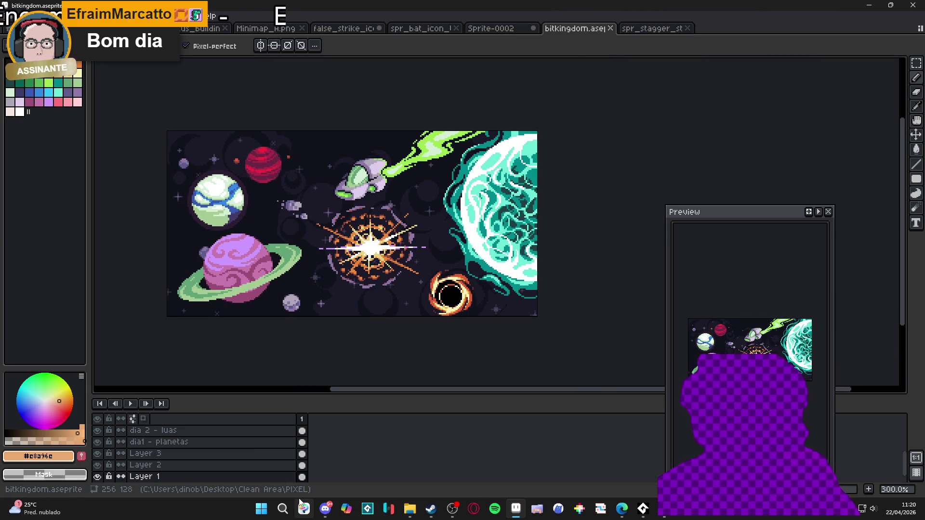
pyautogui.click(409, 514)
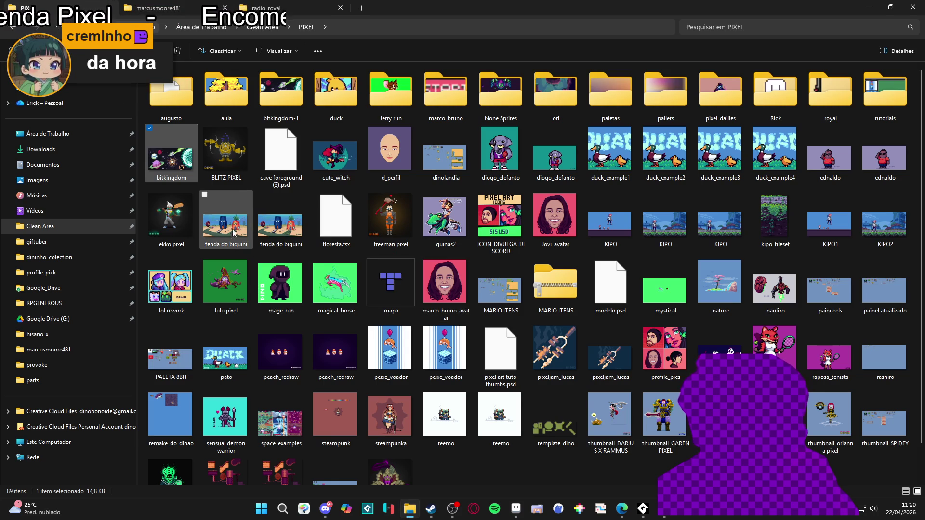
pyautogui.click(276, 228)
# Open fenda do biquini in Aseprite from the PIXEL folder.
pyautogui.doubleClick(276, 228)
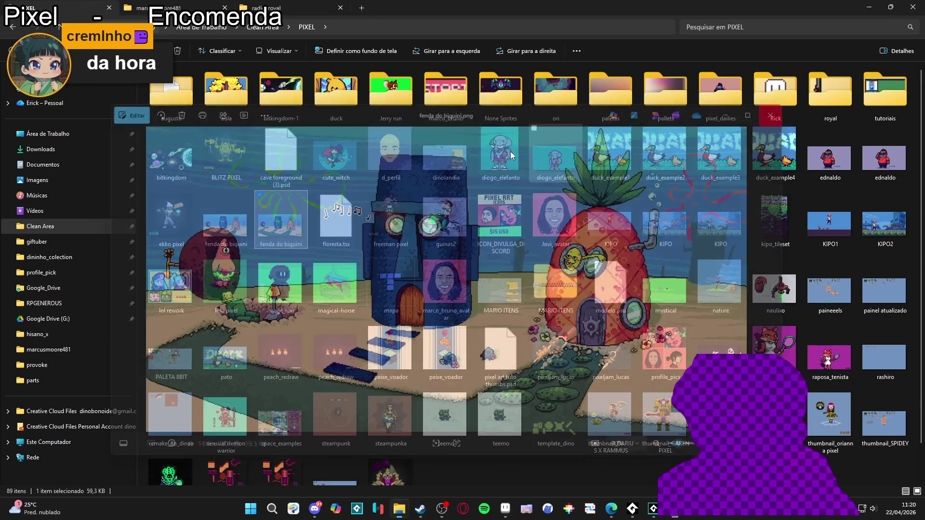
pyautogui.click(240, 230)
pyautogui.doubleClick(241, 228)
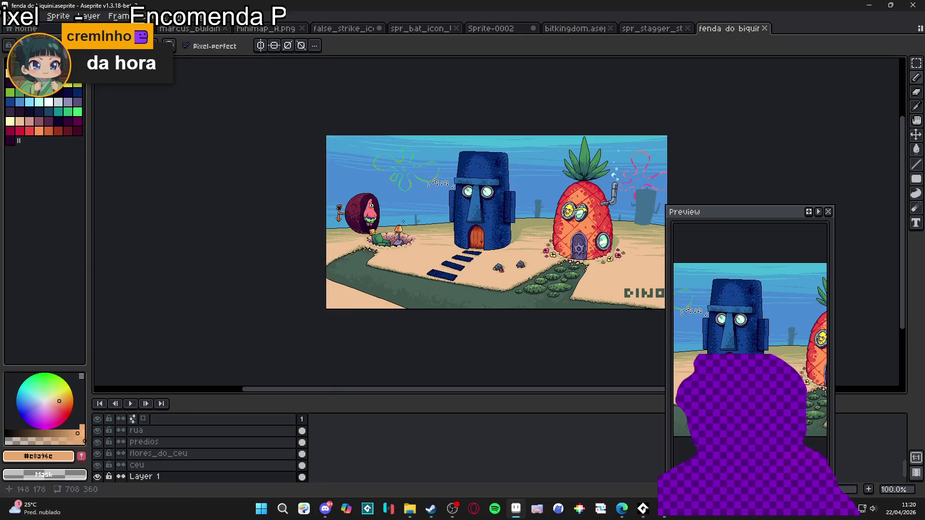
# Zoom and pan the 708×360 scene, shrink the timeline, close Preview, and return to Explorer.
pyautogui.scroll(2, 460, 234)
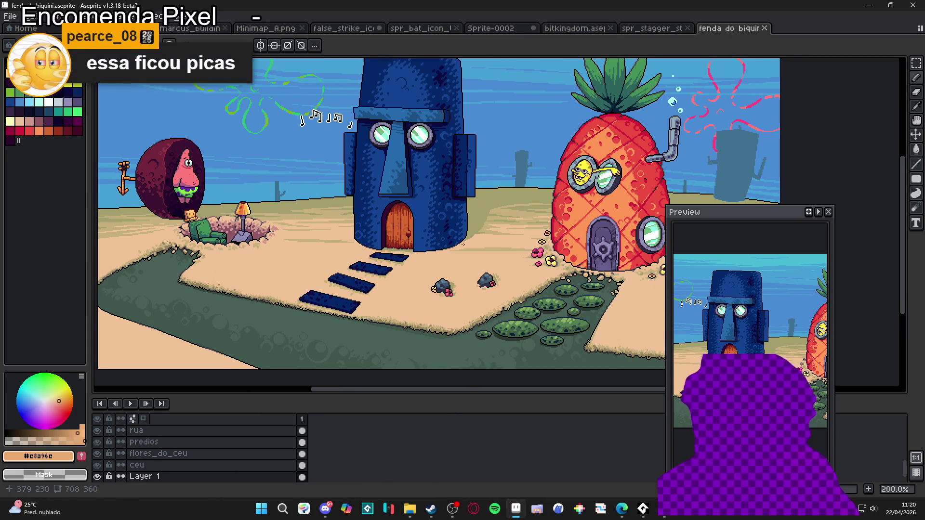
pyautogui.scroll(-1, 478, 235)
pyautogui.moveTo(478, 235); pyautogui.dragTo(457, 239)
pyautogui.scroll(2, 433, 226)
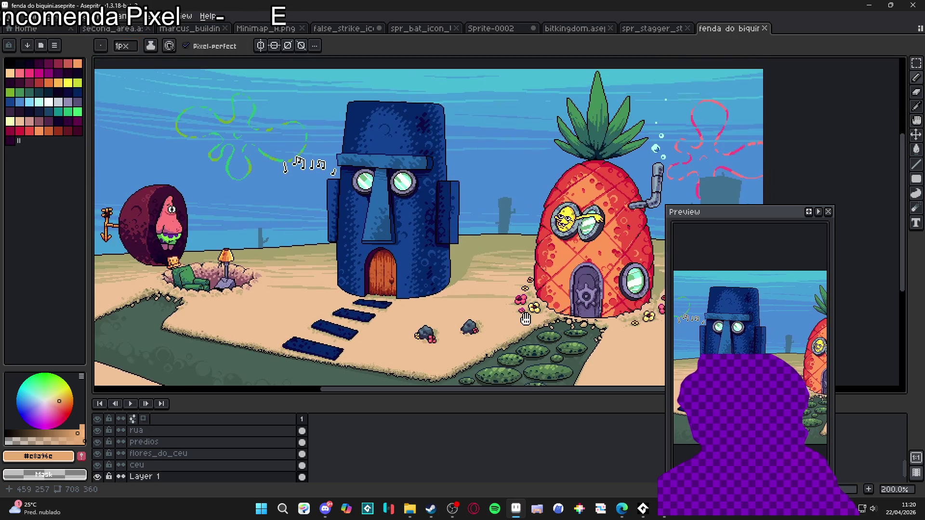
pyautogui.moveTo(464, 402); pyautogui.dragTo(477, 471)
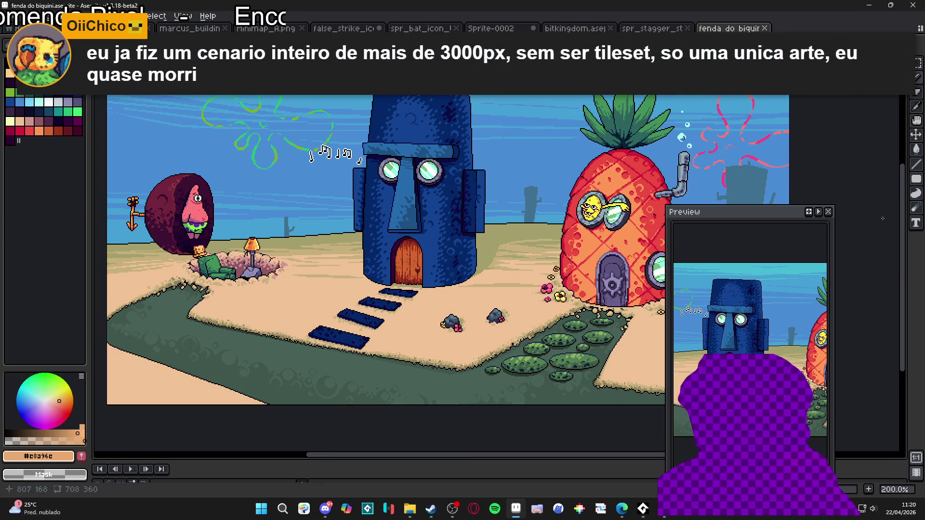
pyautogui.click(829, 211)
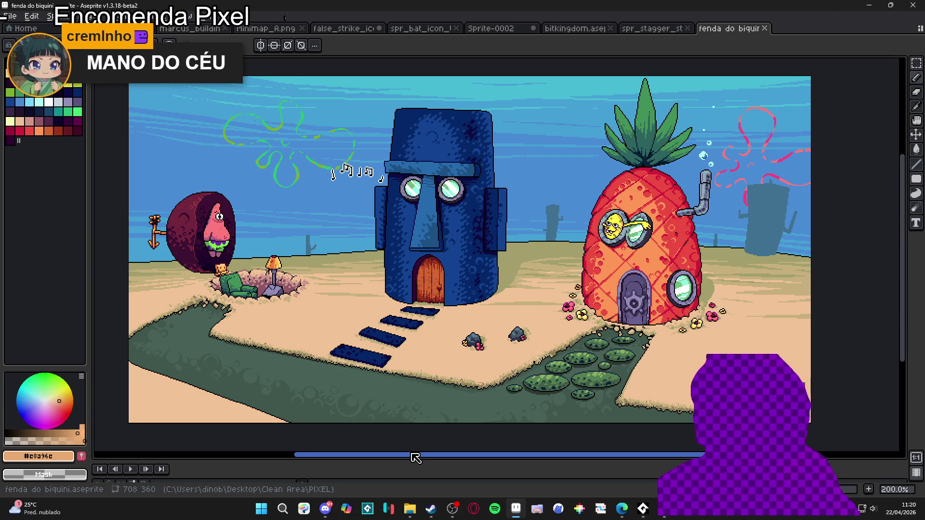
pyautogui.click(413, 512)
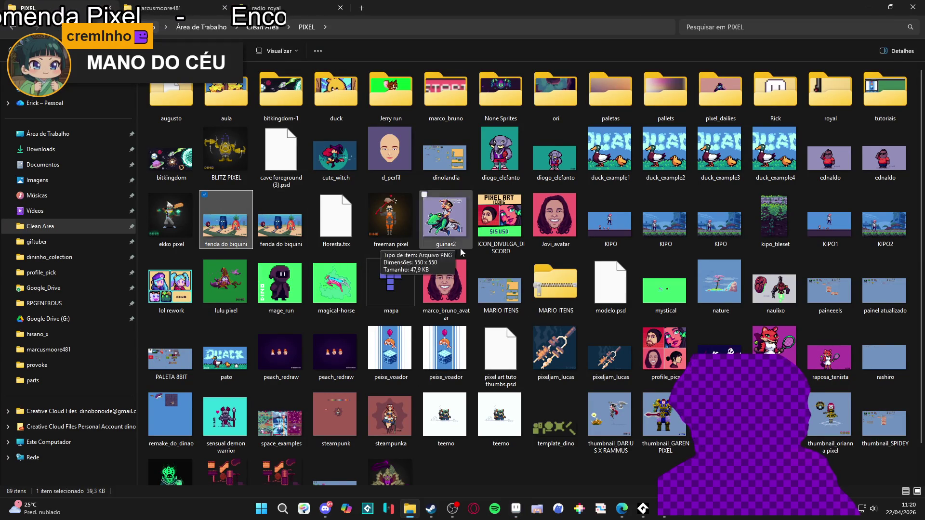
pyautogui.doubleClick(665, 219)
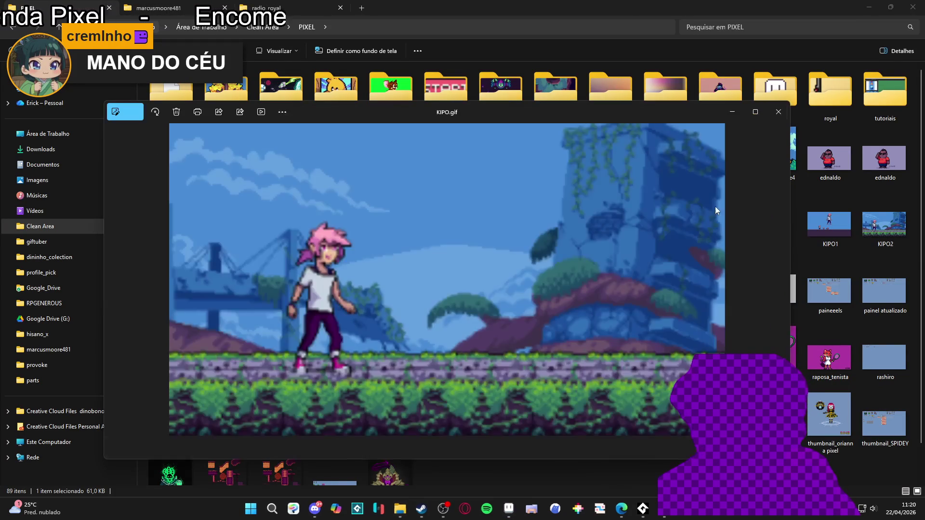
pyautogui.click(778, 111)
pyautogui.doubleClick(735, 214)
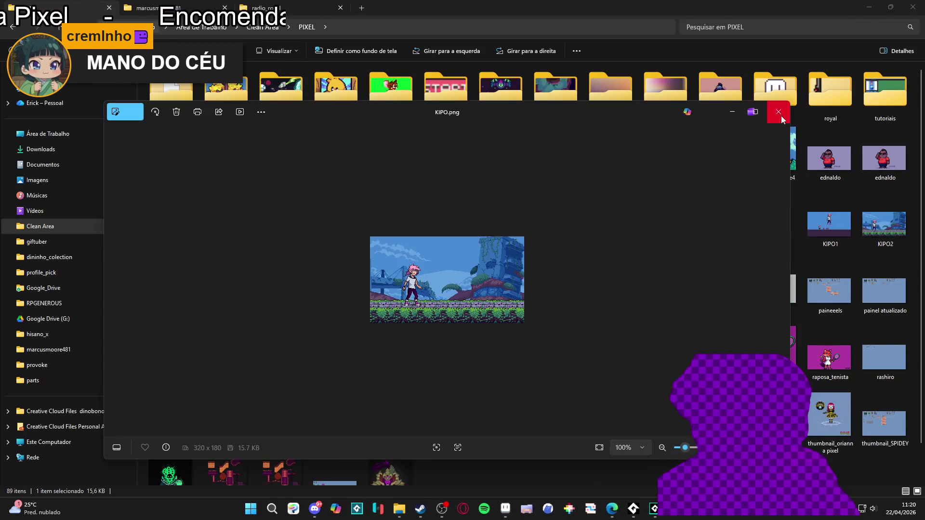
pyautogui.click(783, 110)
pyautogui.click(893, 240)
pyautogui.doubleClick(892, 239)
pyautogui.click(787, 111)
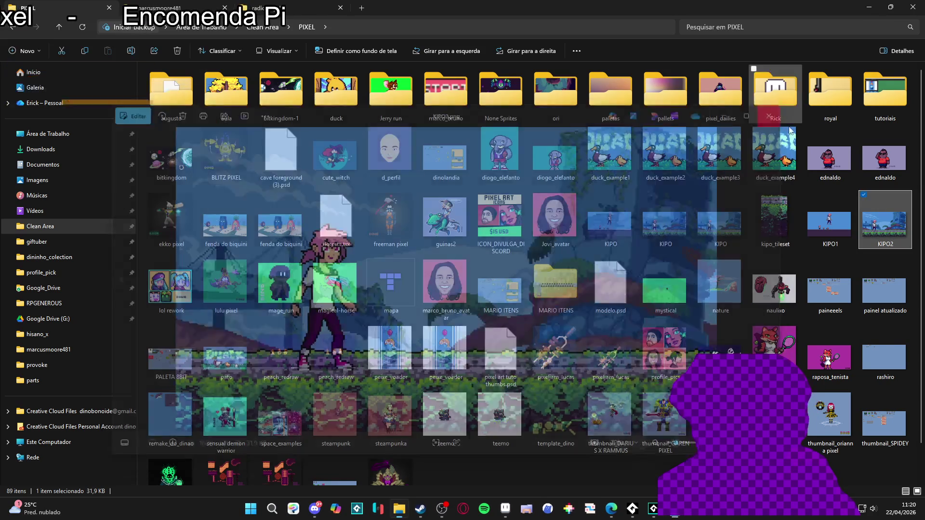
pyautogui.click(698, 228)
pyautogui.doubleClick(698, 228)
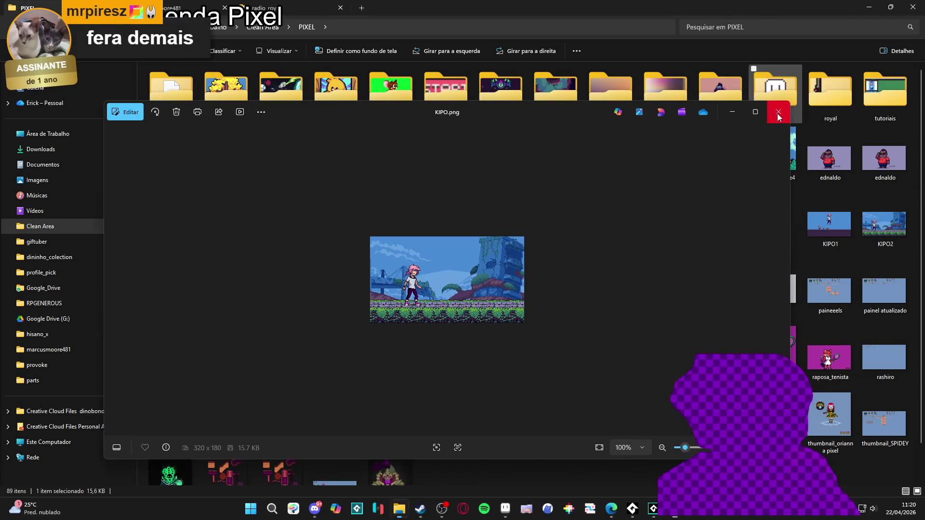
pyautogui.click(777, 113)
# Drop KIPO into Aseprite, then close the KIPO.png and fenda do biquini tabs.
pyautogui.moveTo(717, 225)
pyautogui.mouseDown()
pyautogui.moveTo(534, 399)
pyautogui.moveTo(515, 516)
pyautogui.moveTo(638, 99)
pyautogui.mouseUp()
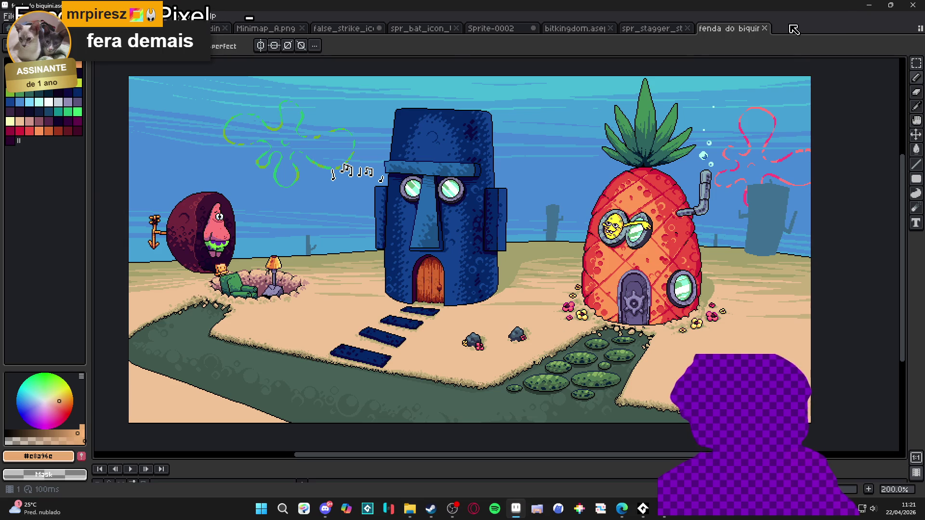
pyautogui.moveTo(788, 24); pyautogui.dragTo(788, 27)
pyautogui.scroll(2, 433, 257)
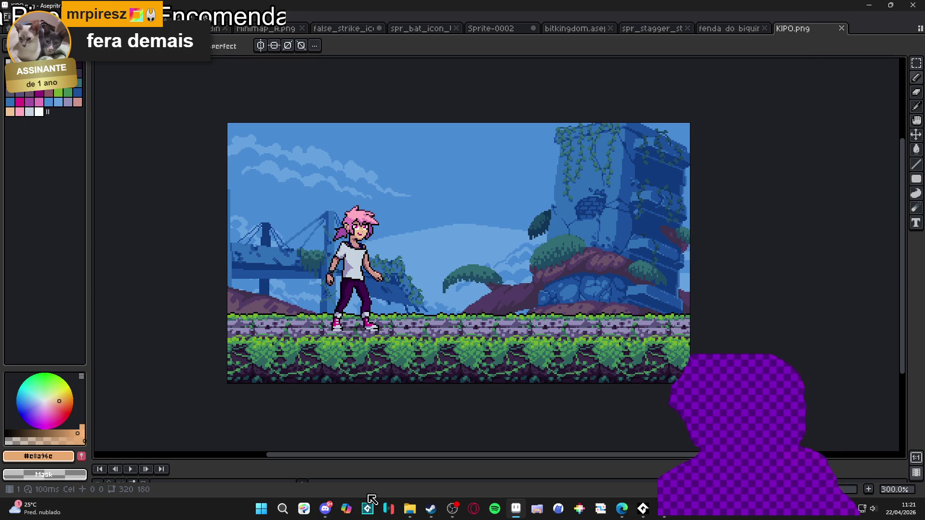
pyautogui.click(842, 28)
pyautogui.click(765, 29)
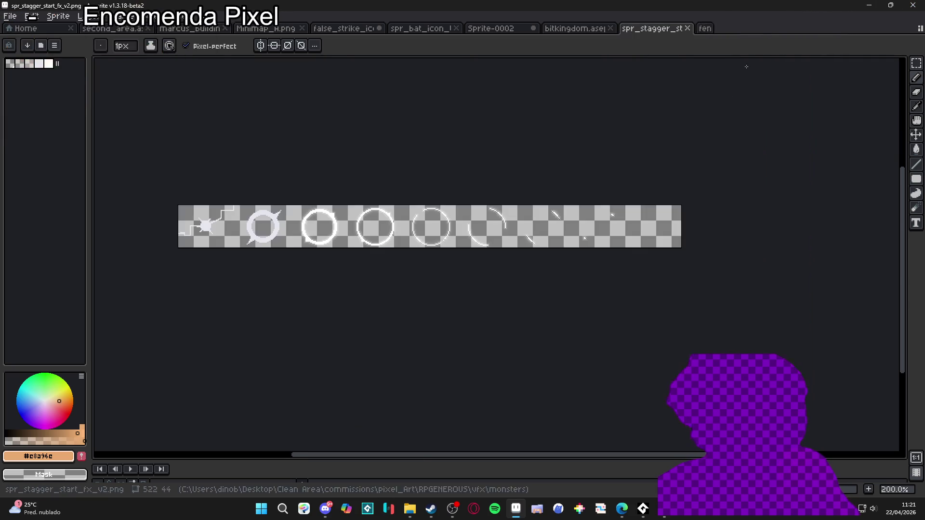
# In Explorer, open the ori folder, preview zenario, and open zenario.aseprite in Aseprite.
pyautogui.hotkey('alt', 'Tab')
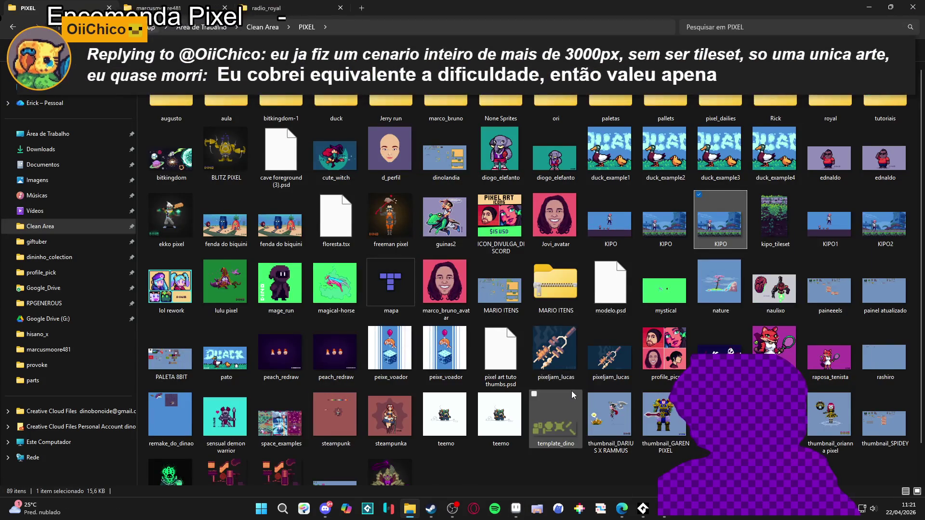
pyautogui.scroll(-1, 571, 391)
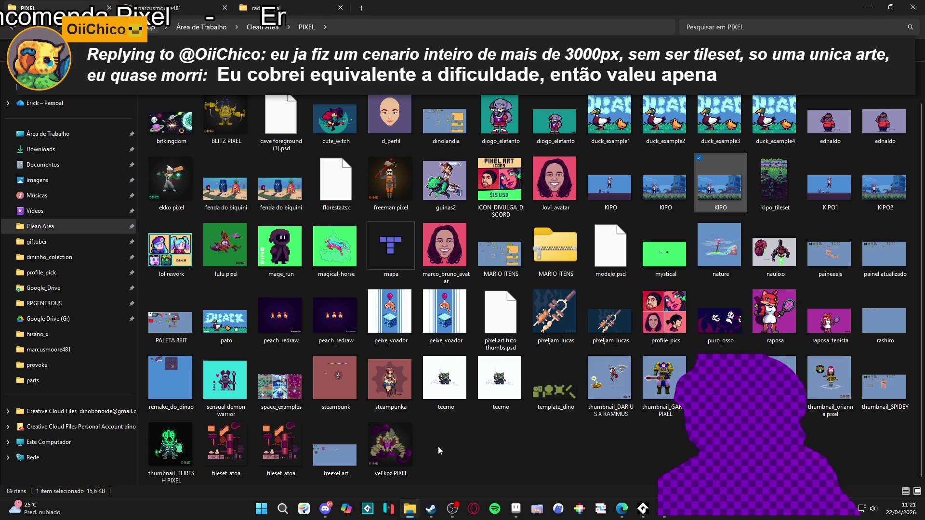
pyautogui.scroll(1, 501, 416)
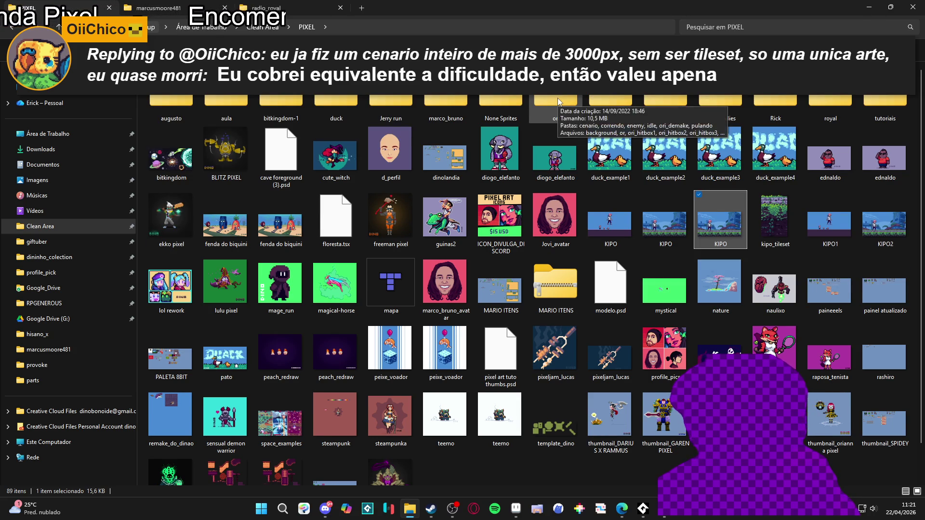
pyautogui.doubleClick(557, 98)
pyautogui.click(551, 203)
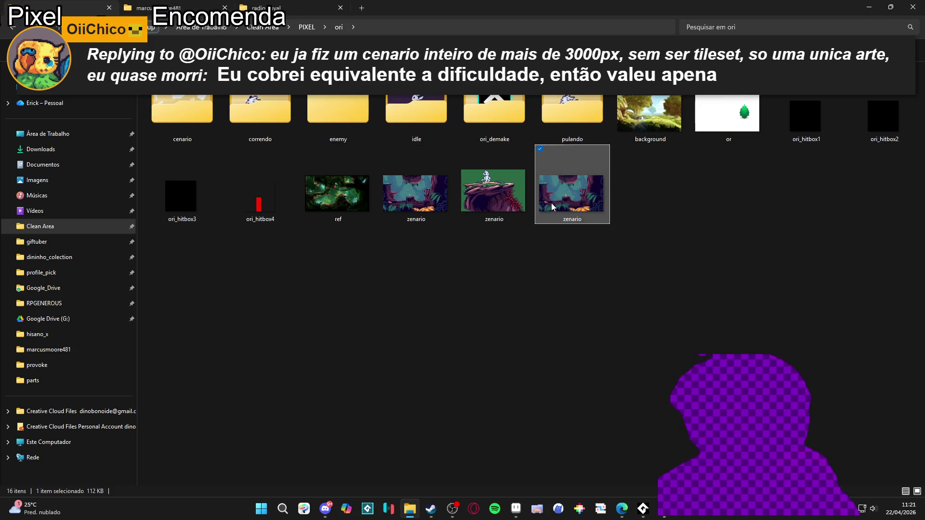
pyautogui.press('space')
pyautogui.press('space')
pyautogui.click(443, 197)
pyautogui.press('Return')
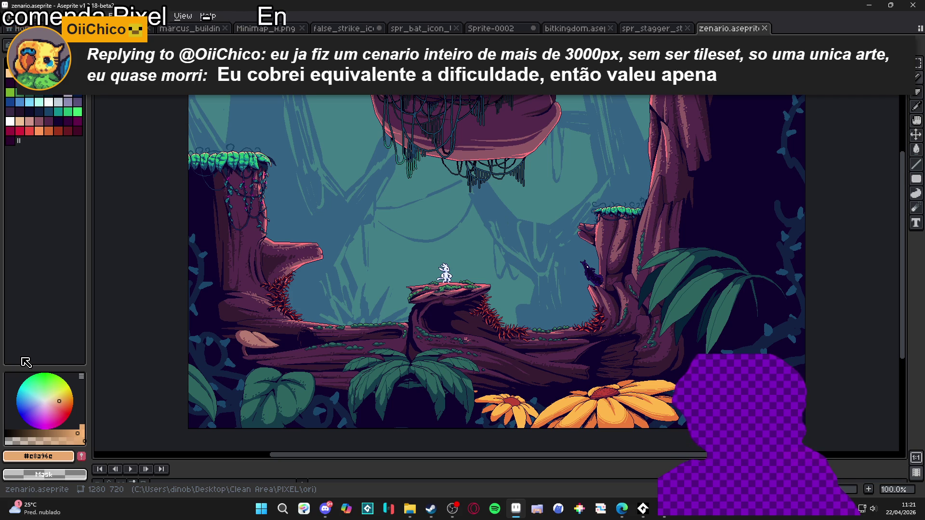
# Zoom and pan around the 1280×720 zenario forest scene, close its tab, and minimise Aseprite.
pyautogui.scroll(1, 740, 395)
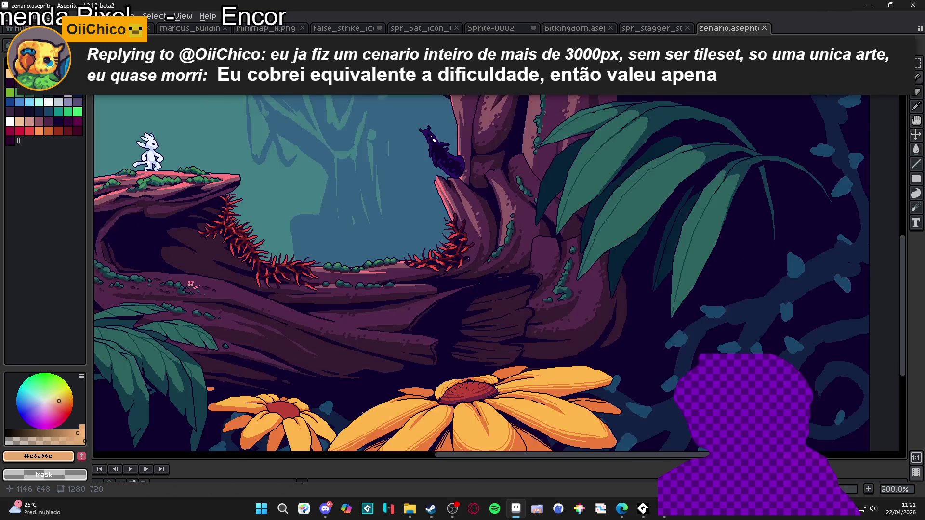
pyautogui.moveTo(739, 395); pyautogui.dragTo(603, 320)
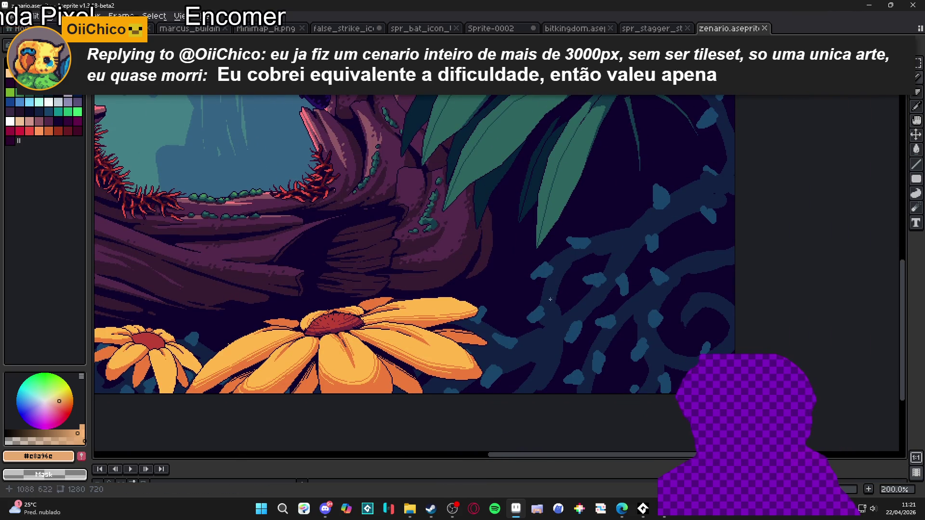
pyautogui.scroll(3, 600, 258)
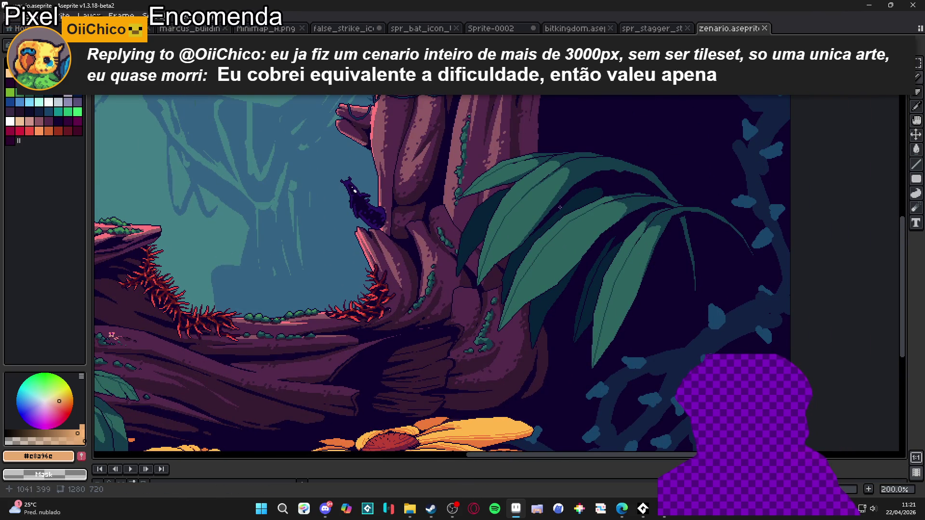
pyautogui.hscroll(-10, 560, 203)
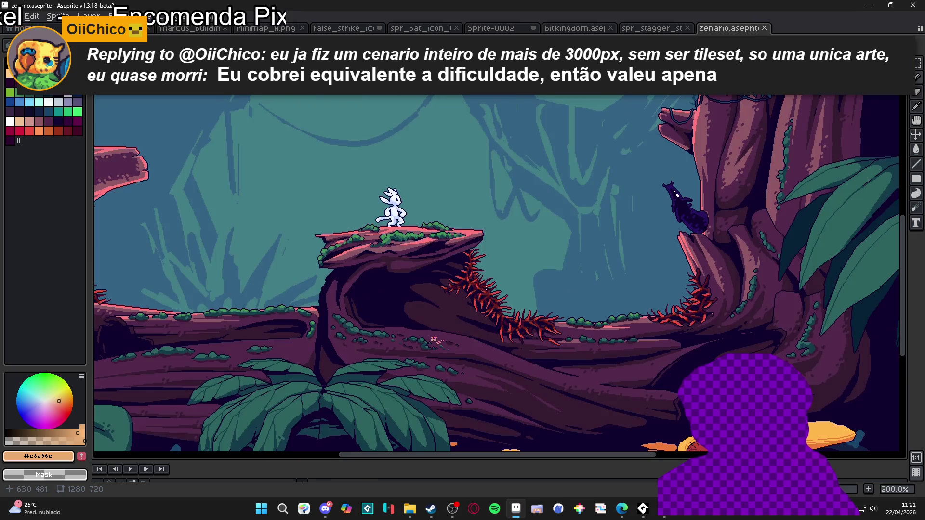
pyautogui.scroll(5, 496, 267)
pyautogui.hscroll(-6, 368, 312)
pyautogui.scroll(-3, 367, 312)
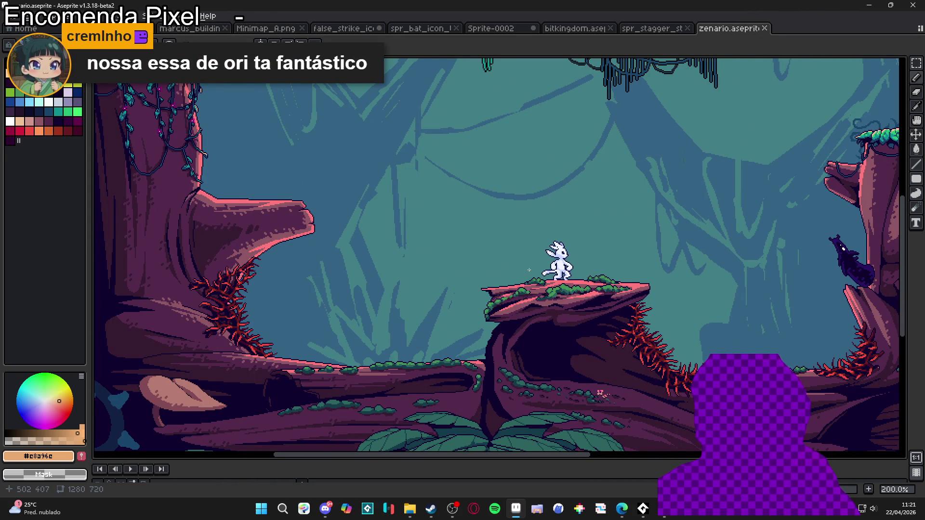
pyautogui.moveTo(540, 198)
pyautogui.mouseDown()
pyautogui.moveTo(598, 299)
pyautogui.moveTo(663, 373)
pyautogui.moveTo(421, 157)
pyautogui.moveTo(437, 59)
pyautogui.mouseUp()
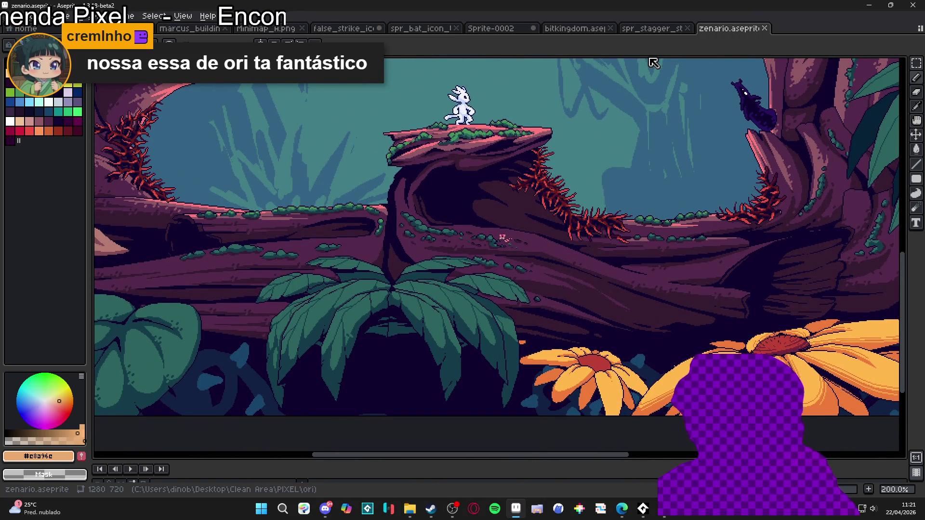
pyautogui.click(764, 28)
pyautogui.click(869, 5)
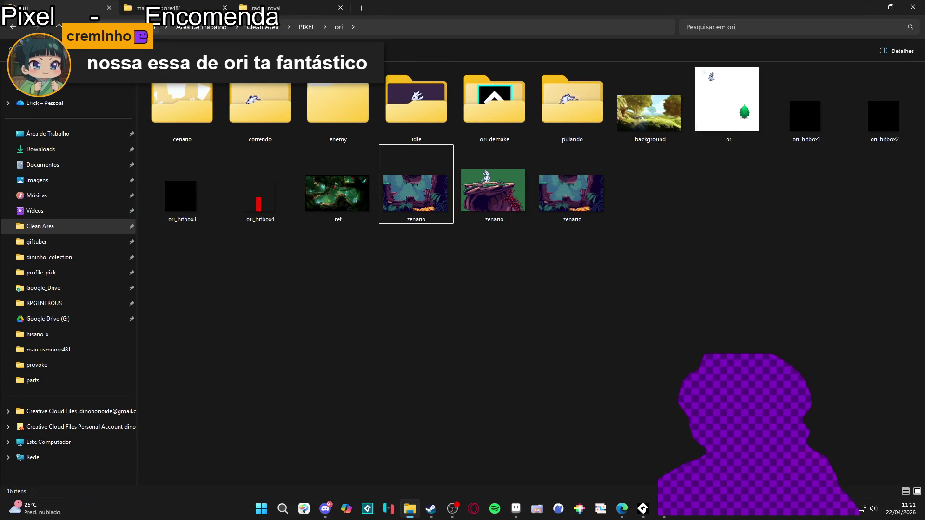
# Go back to PIXEL, enter bitkingdom-1, and open bitkingdom-2 and bitkingdom-3 in Aseprite.
pyautogui.click(10, 30)
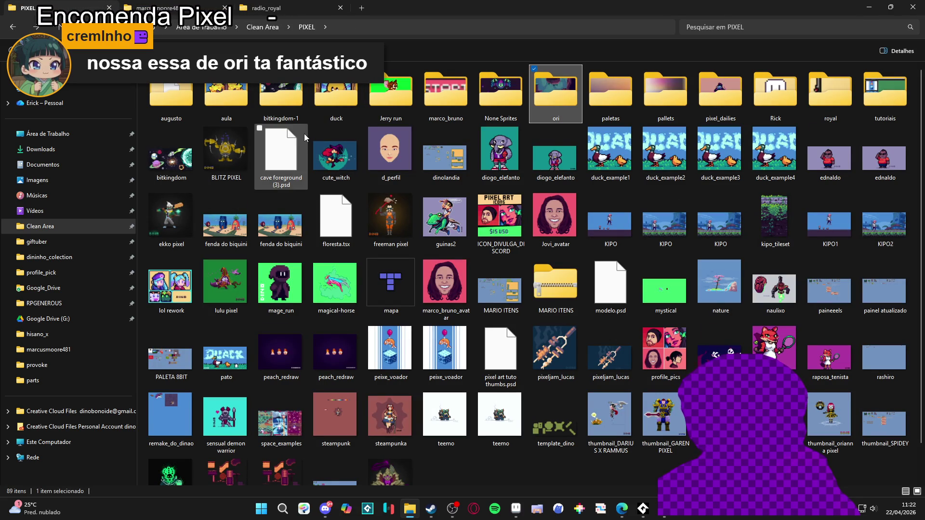
pyautogui.doubleClick(282, 104)
pyautogui.doubleClick(445, 103)
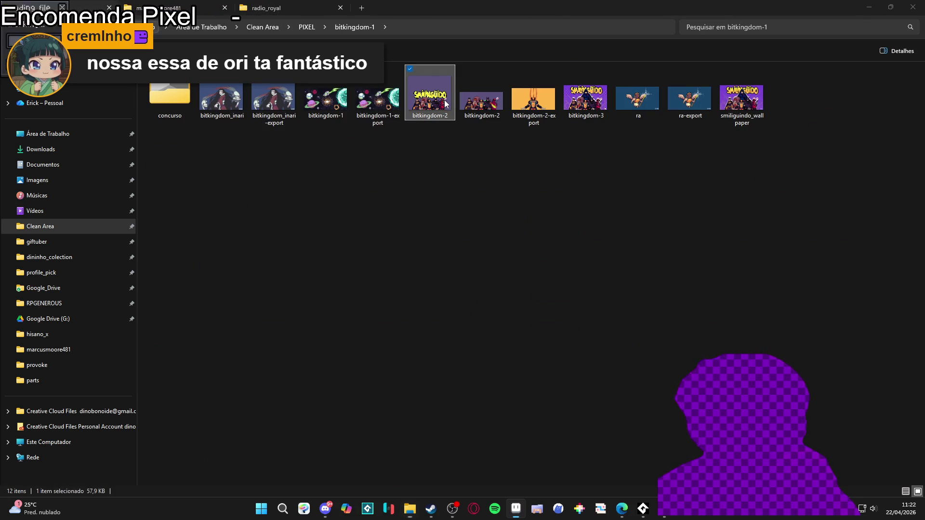
pyautogui.click(581, 114)
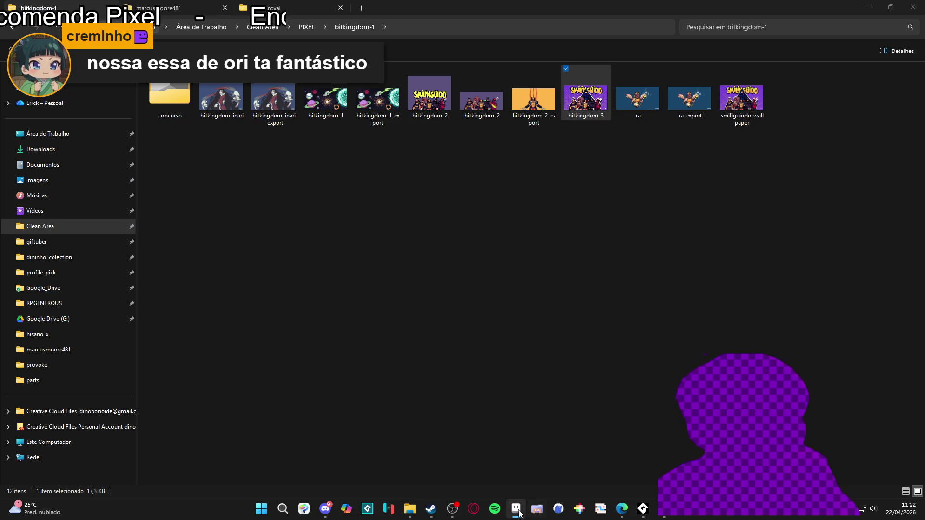
pyautogui.click(516, 508)
pyautogui.scroll(2, 526, 354)
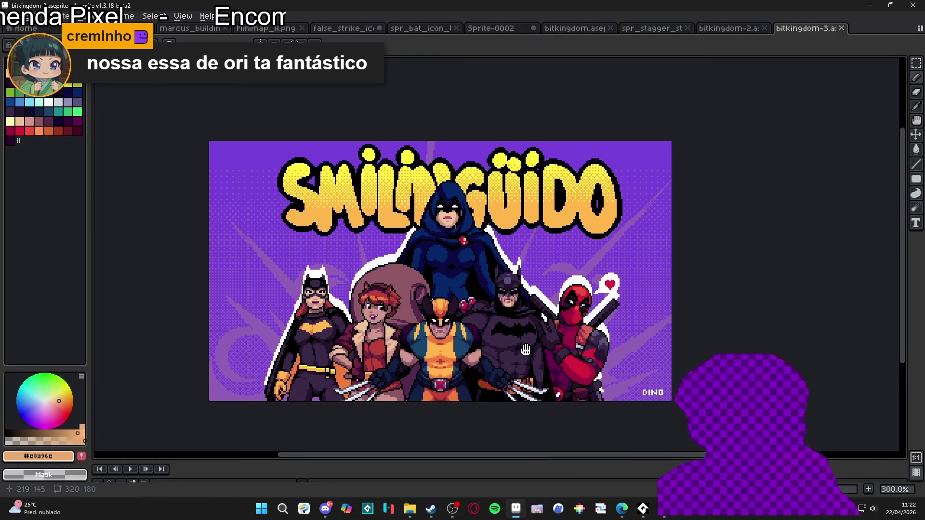
pyautogui.moveTo(526, 354); pyautogui.dragTo(523, 322)
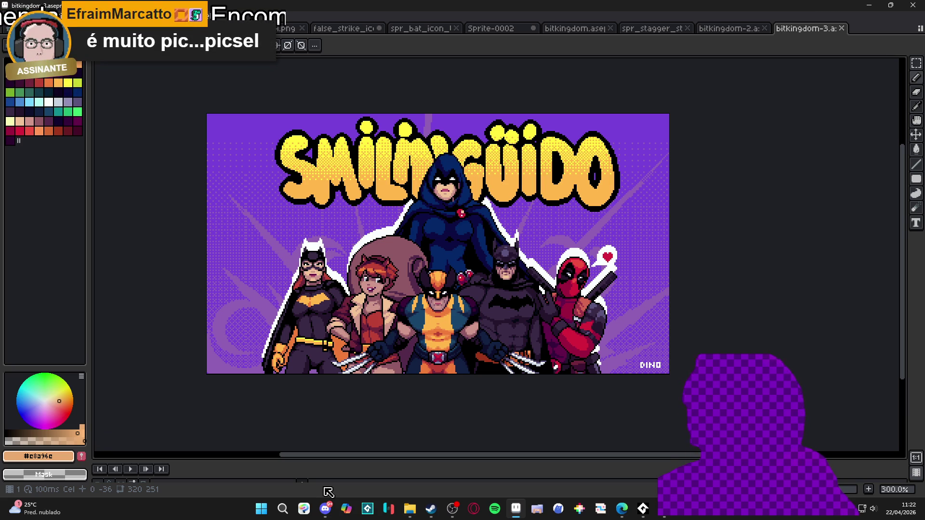
pyautogui.click(842, 28)
# Close the bitkingdom-2 tab and return to the bitkingdom-1 folder in Explorer.
pyautogui.click(765, 28)
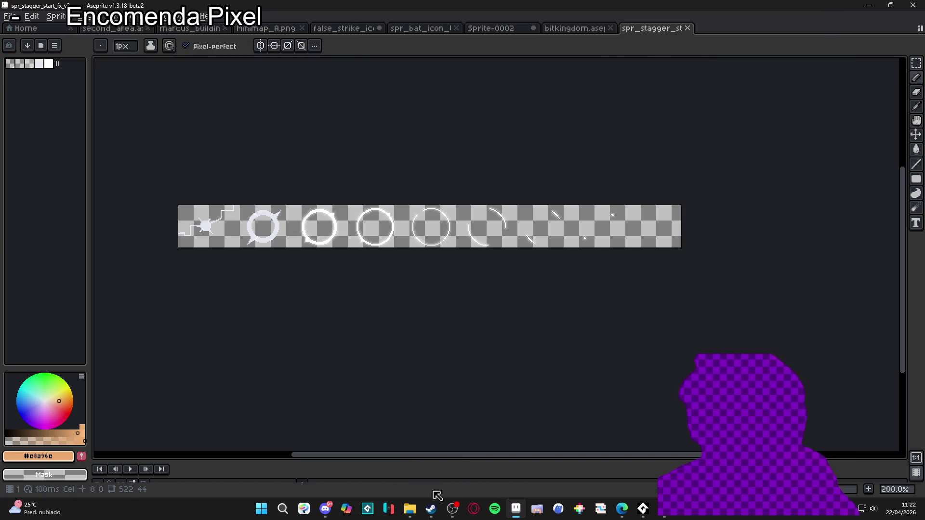
pyautogui.click(417, 508)
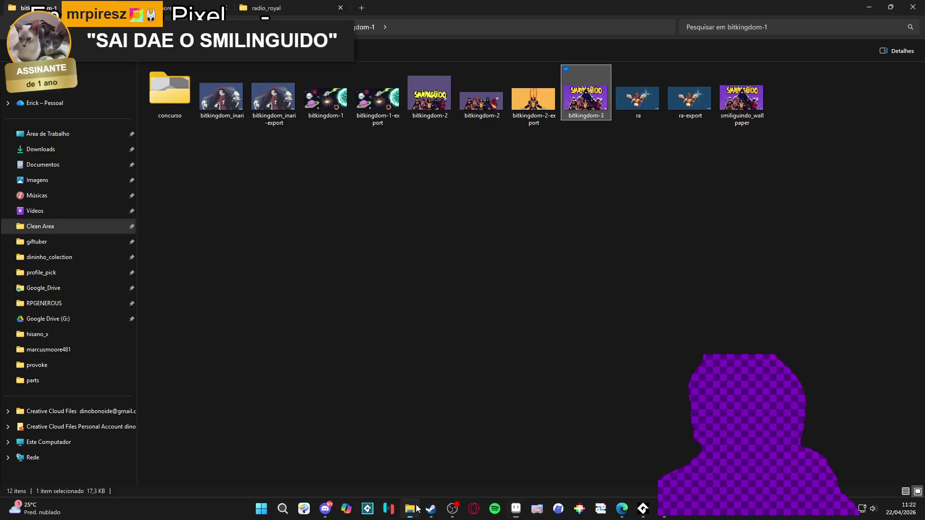
pyautogui.click(422, 265)
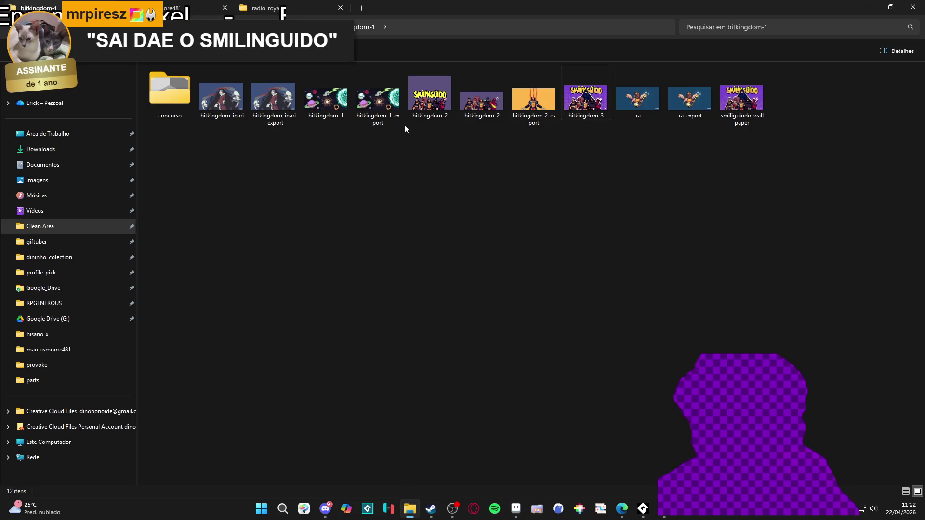
# Preview bitkingdom_inari in the image viewer, close it, and open bitkingdom_inari-export.
pyautogui.click(230, 99)
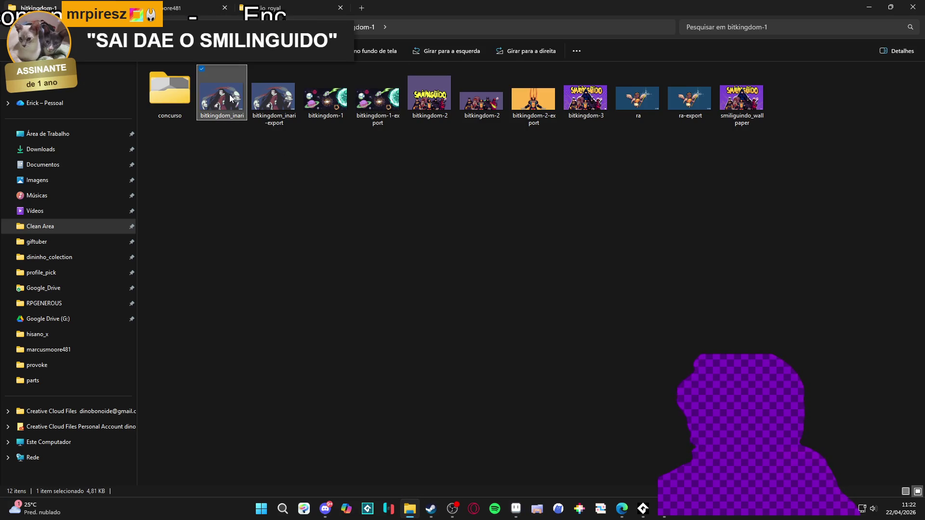
pyautogui.doubleClick(230, 98)
pyautogui.click(778, 114)
pyautogui.press('Right')
pyautogui.press('Return')
# Open bitkingdom_inari in Aseprite by dropping it onto the editor.
pyautogui.click(776, 119)
pyautogui.moveTo(221, 96)
pyautogui.mouseDown()
pyautogui.moveTo(594, 471)
pyautogui.moveTo(520, 510)
pyautogui.moveTo(678, 93)
pyautogui.mouseUp()
pyautogui.moveTo(748, 30); pyautogui.dragTo(747, 31)
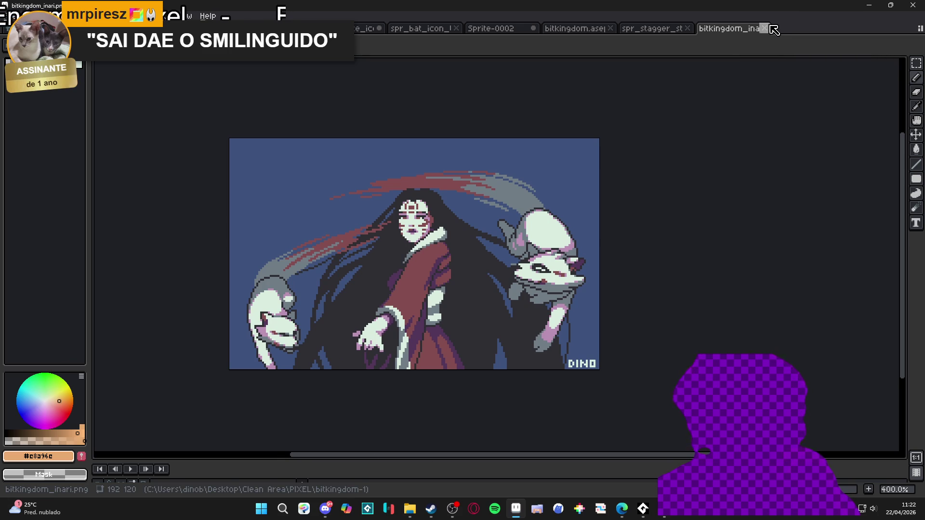
# Close bitkingdom_inari, minimise Aseprite, and go back up to the PIXEL folder in Explorer.
pyautogui.click(766, 29)
pyautogui.click(890, 5)
pyautogui.click(808, 86)
pyautogui.click(13, 27)
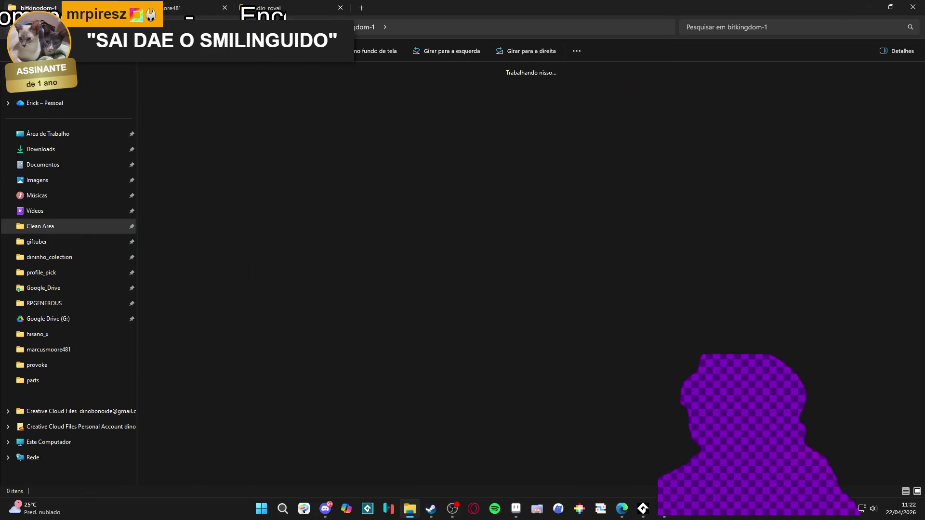
# Go back to Clean Area and open the dininho_colection folder.
pyautogui.click(13, 29)
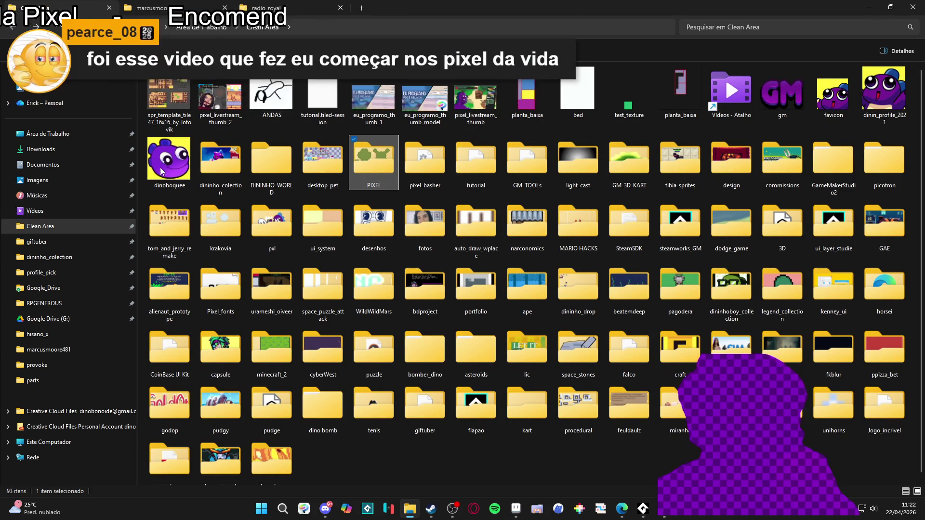
pyautogui.click(192, 167)
pyautogui.click(271, 159)
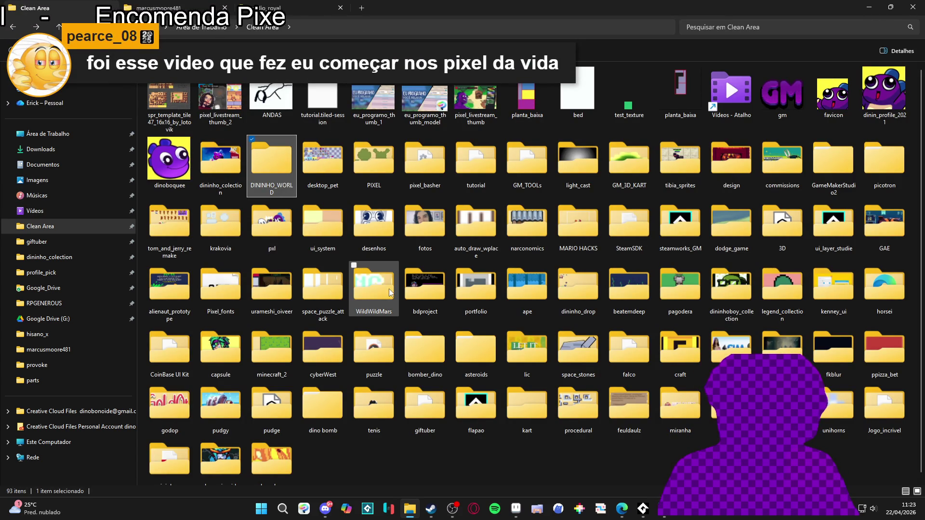
pyautogui.press('Right')
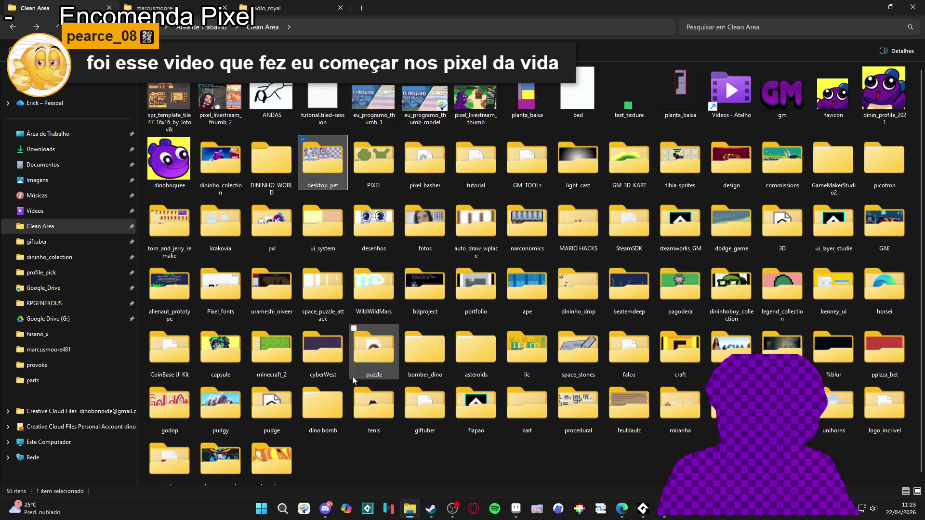
pyautogui.press('d')
pyautogui.press('d')
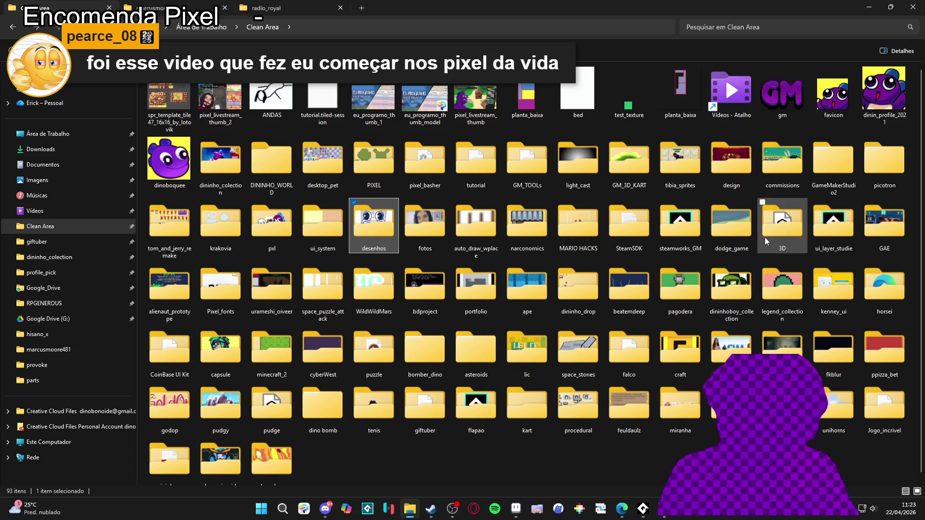
pyautogui.press('d')
pyautogui.press('d')
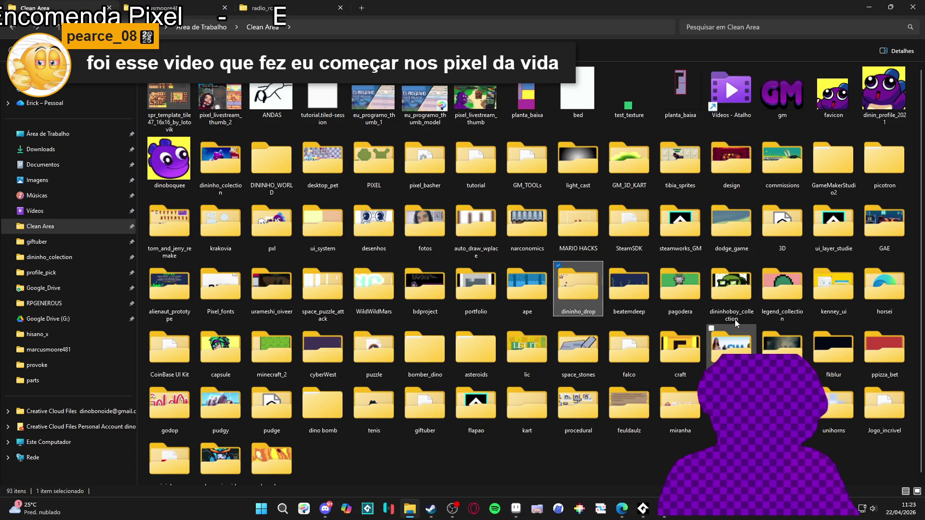
pyautogui.click(289, 178)
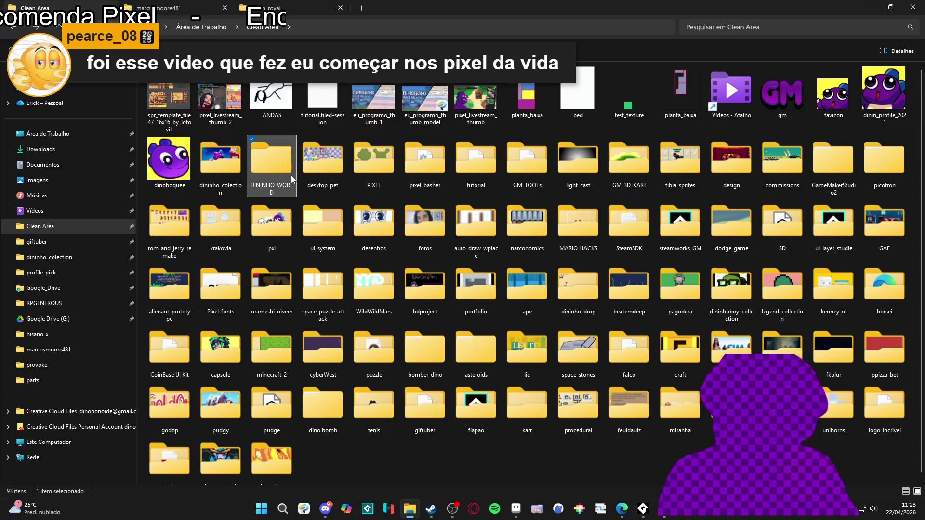
pyautogui.doubleClick(208, 166)
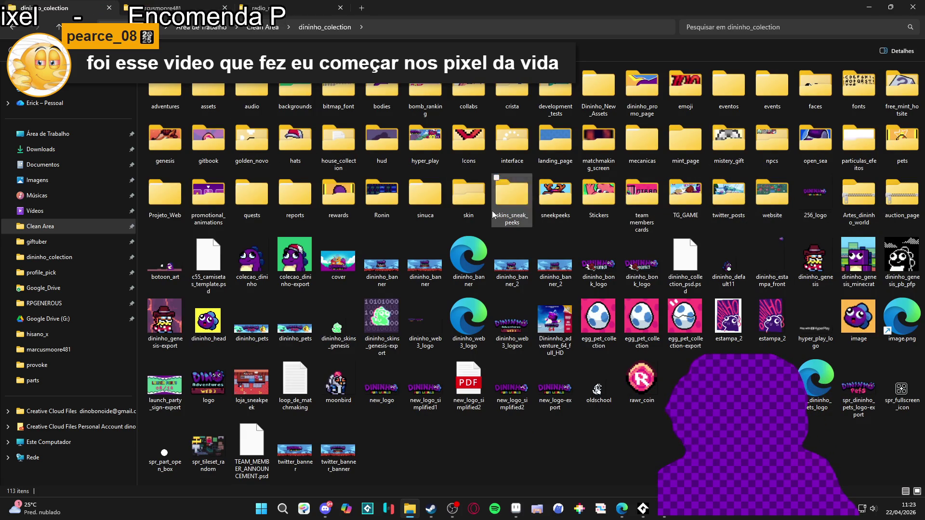
# Open promotional_animations and load fun_world_loading.gif into Aseprite.
pyautogui.doubleClick(208, 198)
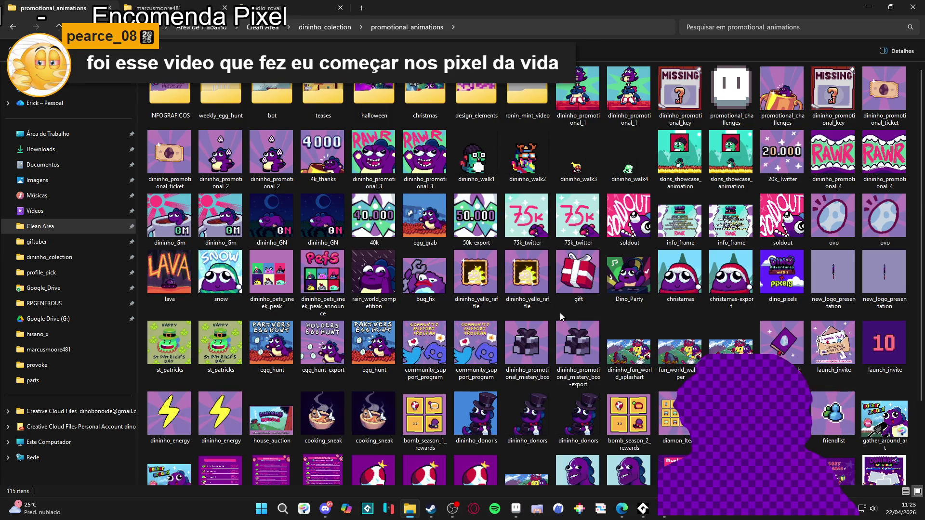
pyautogui.scroll(-3, 559, 313)
pyautogui.click(527, 398)
pyautogui.doubleClick(527, 398)
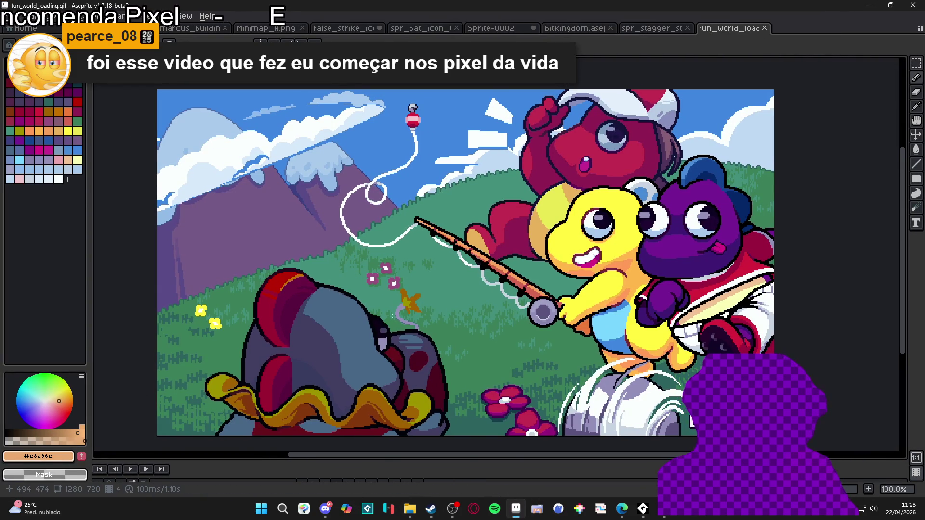
# Resize the sprite to 50% width, then undo back to 1280×720.
pyautogui.scroll(10, 304, 277)
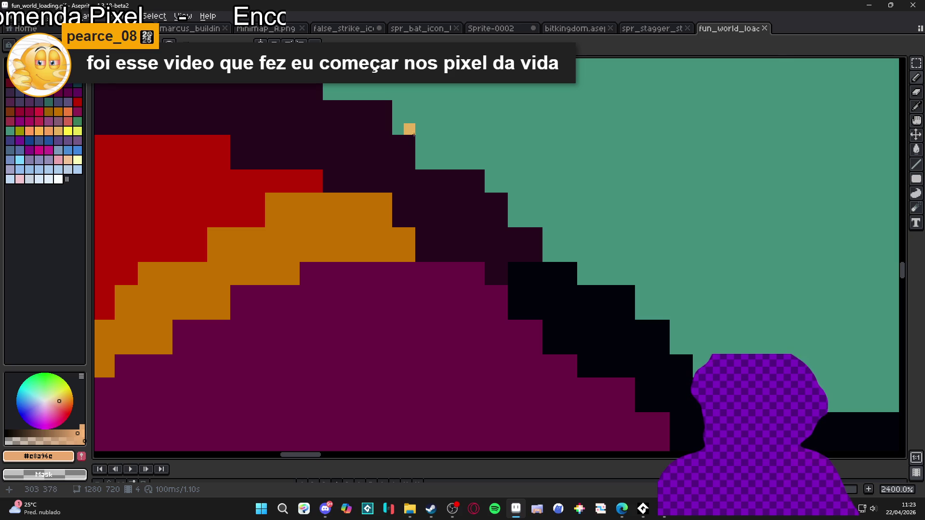
pyautogui.scroll(-2, 491, 177)
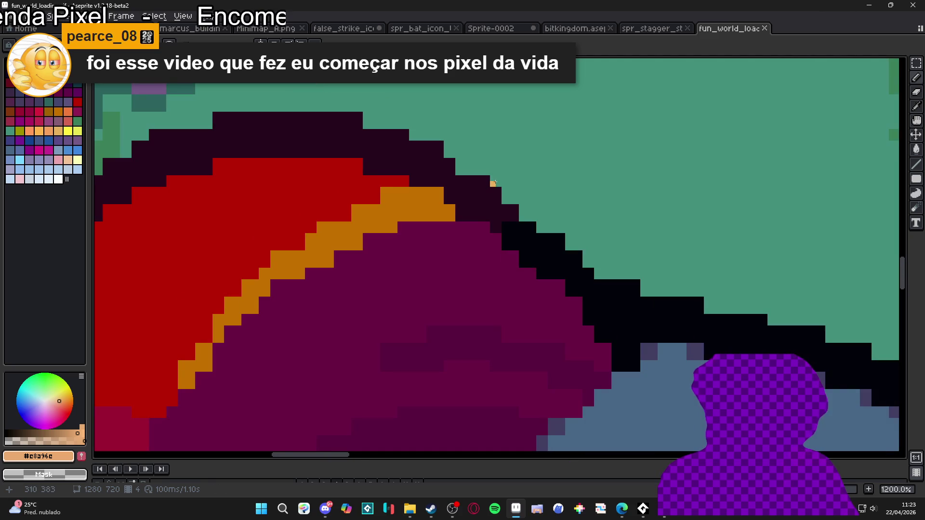
pyautogui.click(59, 16)
pyautogui.click(77, 66)
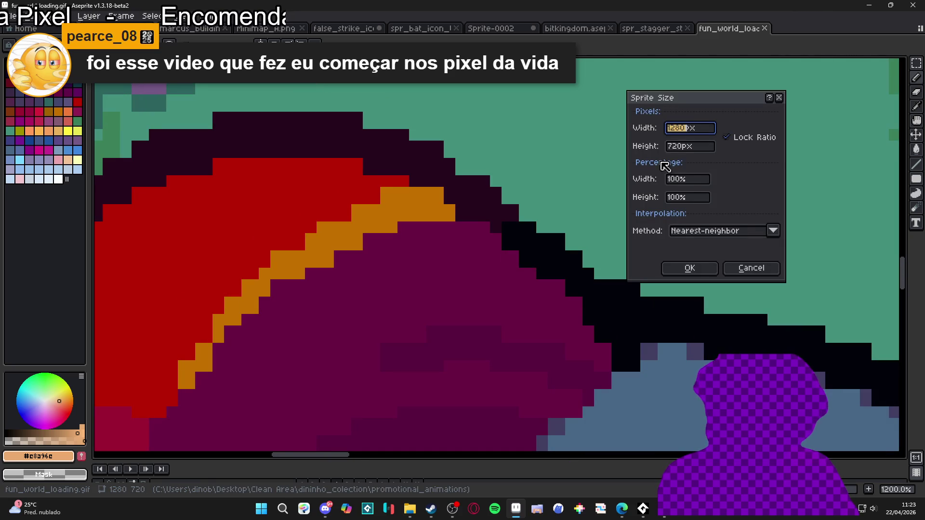
pyautogui.click(680, 179)
pyautogui.write('50')
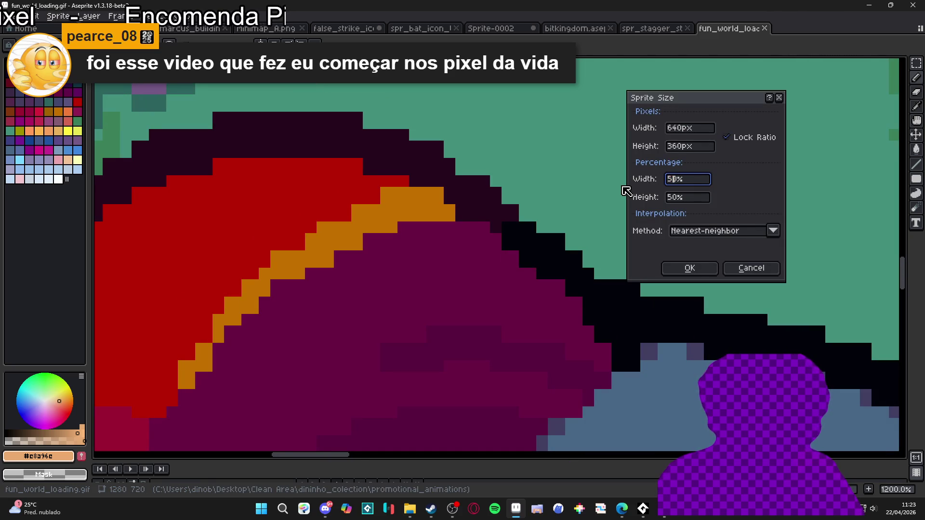
pyautogui.press('Return')
pyautogui.scroll(-5, 636, 245)
pyautogui.scroll(-1, 660, 264)
pyautogui.scroll(1, 578, 281)
pyautogui.hotkey('ctrl', 'z')
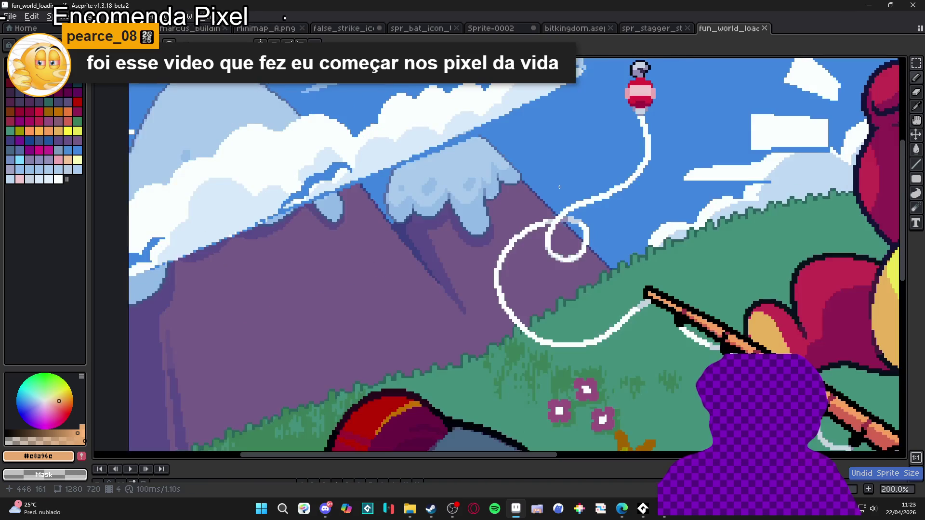
# Resize the sprite to 426 px wide, undo it, and zoom to check the 1280×720 canvas.
pyautogui.scroll(5, 624, 154)
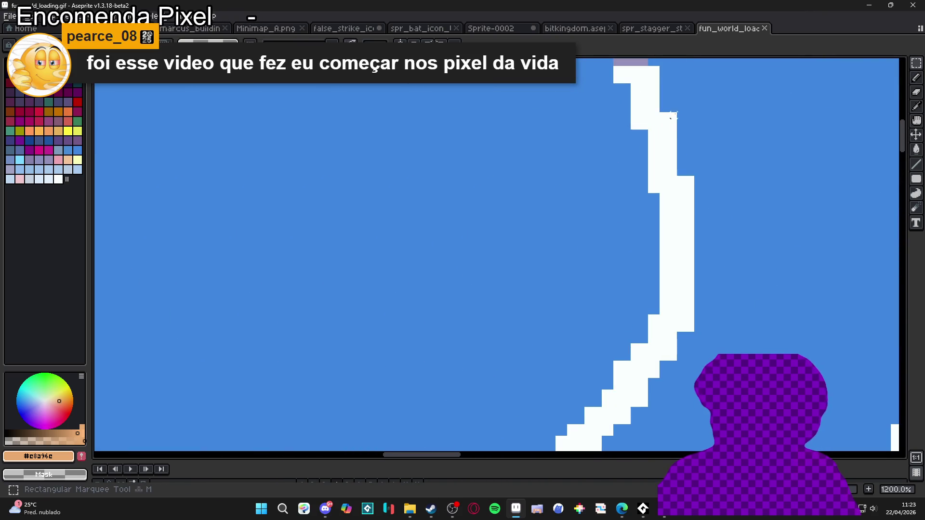
pyautogui.click(51, 16)
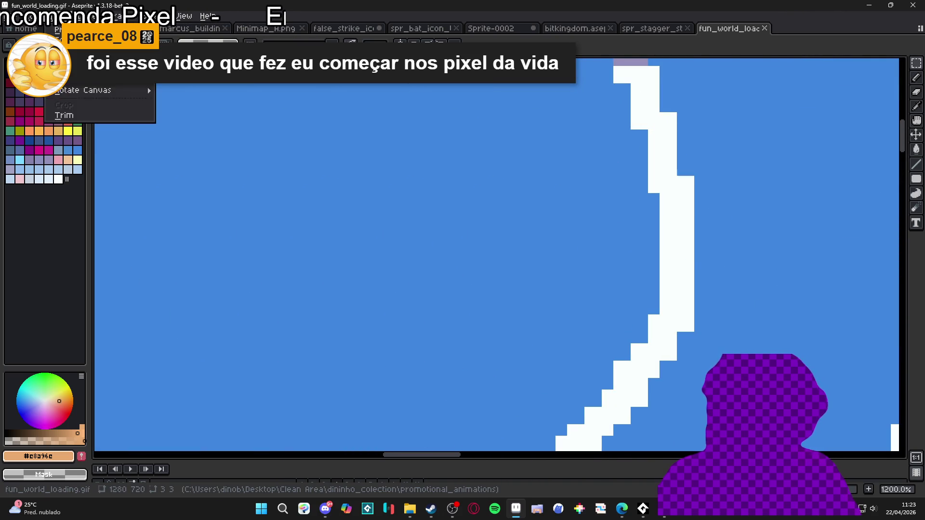
pyautogui.click(77, 70)
pyautogui.click(683, 182)
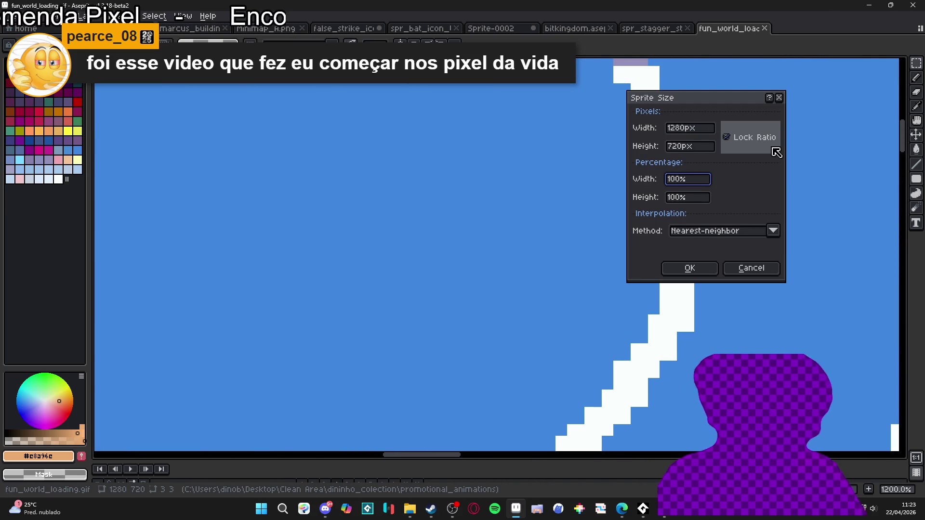
pyautogui.click(682, 128)
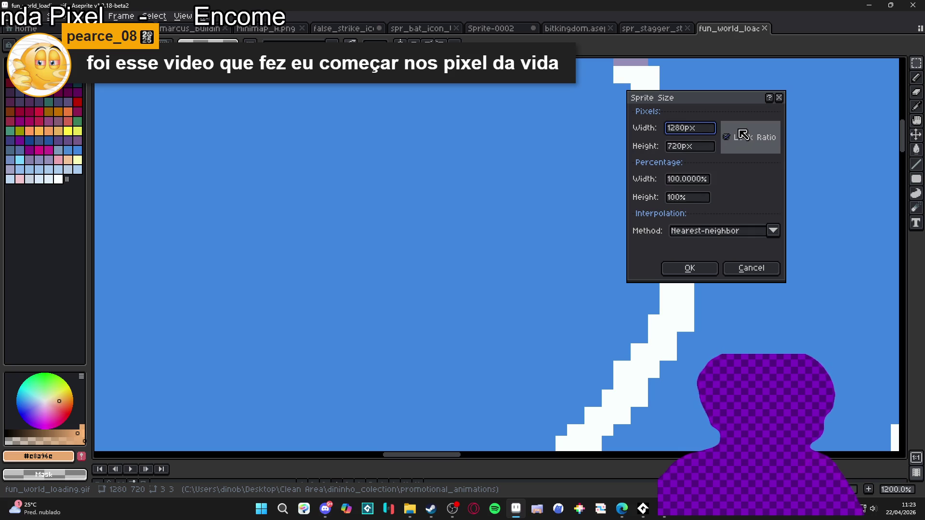
pyautogui.write('426')
pyautogui.press('Return')
pyautogui.scroll(-1, 334, 297)
pyautogui.scroll(1, 590, 275)
pyautogui.hotkey('ctrl', 'z')
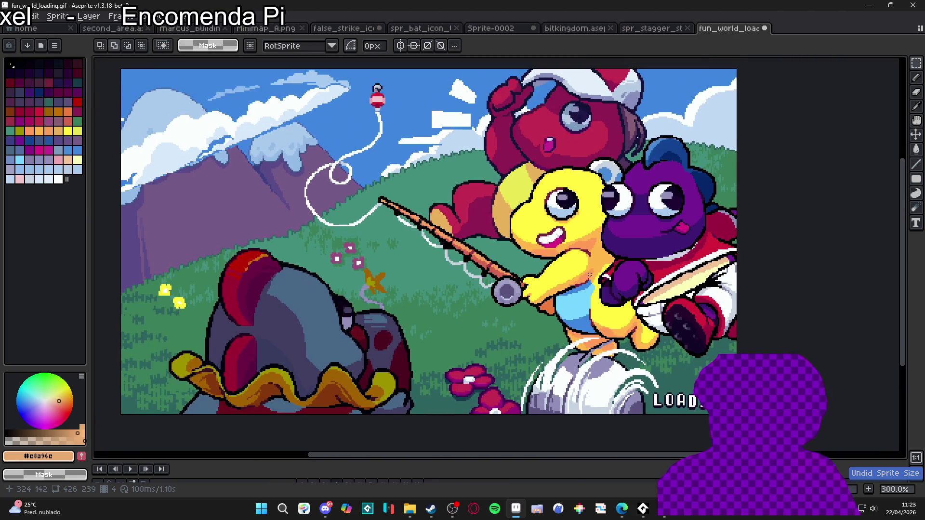
pyautogui.scroll(-4, 590, 274)
pyautogui.scroll(1, 527, 259)
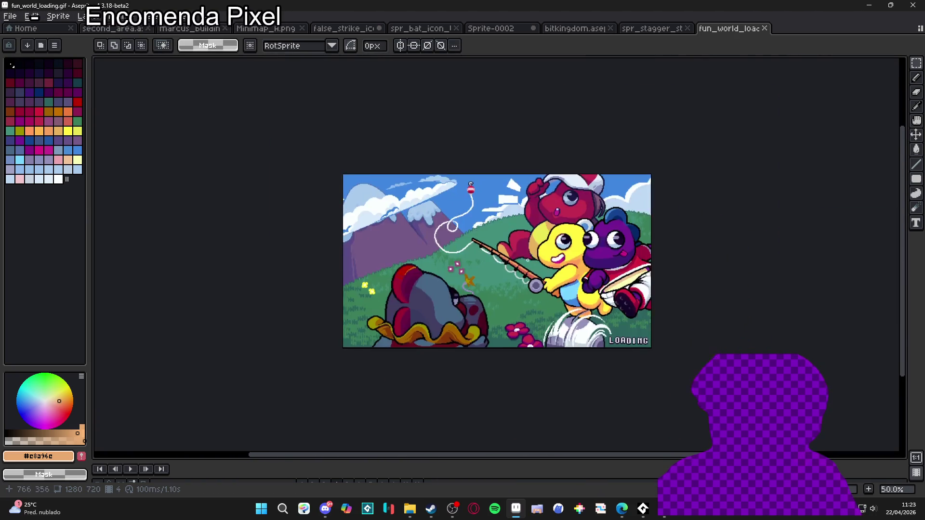
pyautogui.scroll(2, 527, 260)
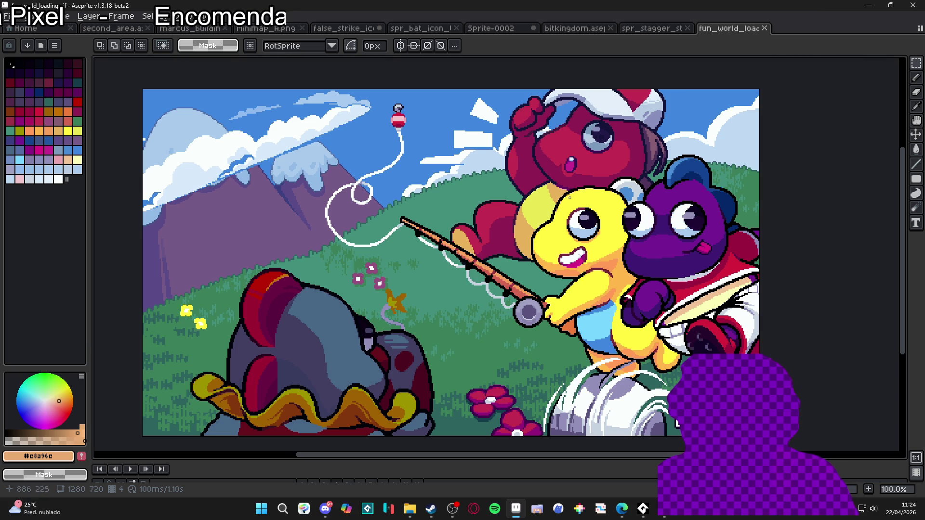
# Close fun_world_loading.gif, minimise Aseprite, return Explorer to dininho_colection, then minimise Explorer.
pyautogui.click(768, 31)
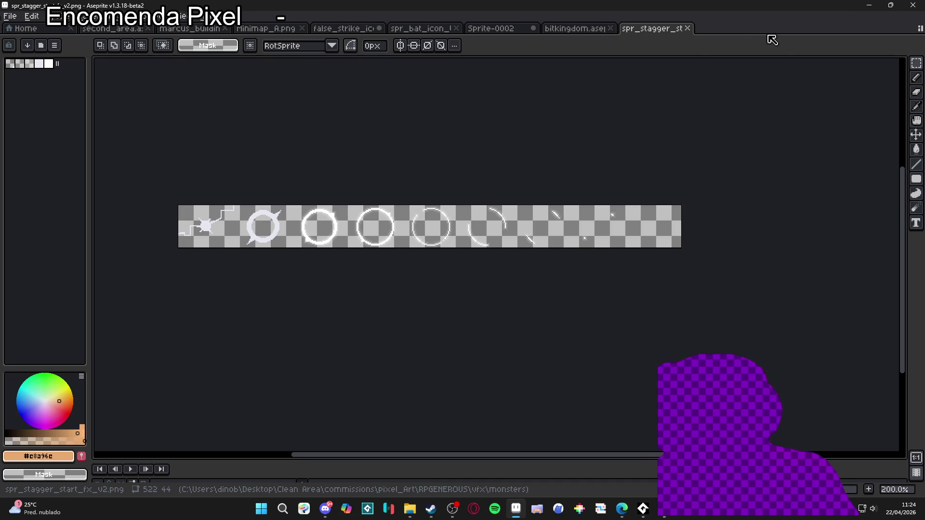
pyautogui.click(868, 5)
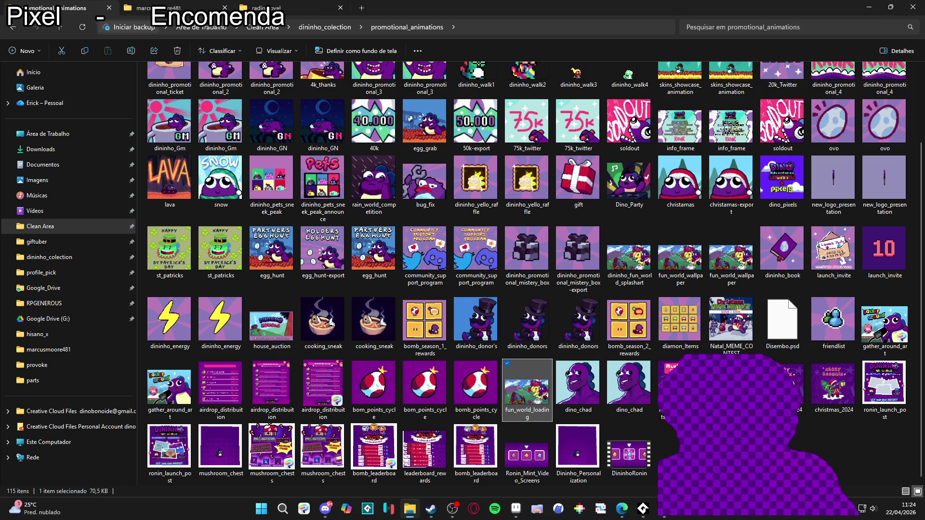
pyautogui.scroll(3, 198, 104)
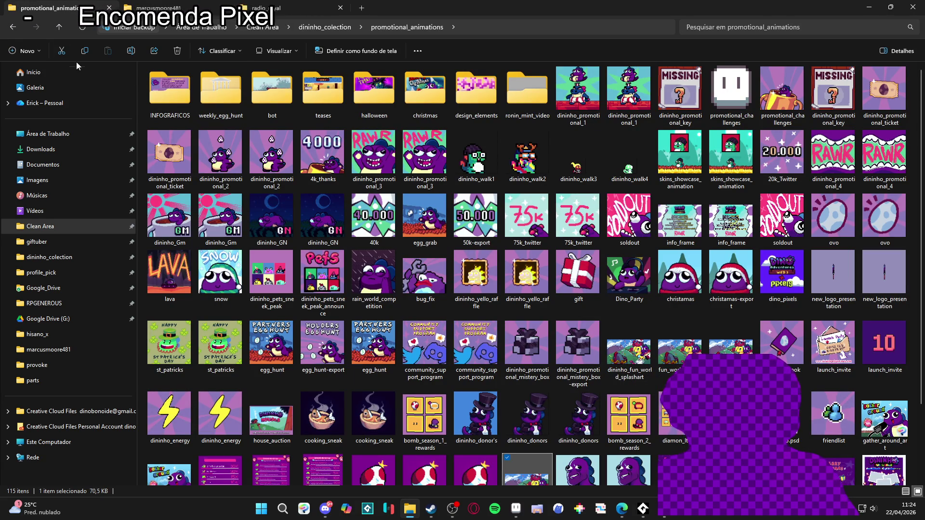
pyautogui.click(16, 31)
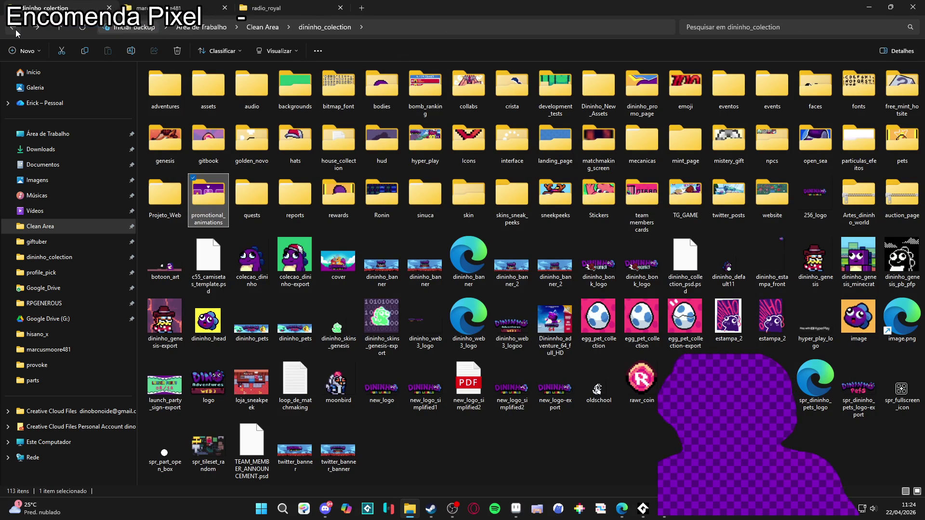
pyautogui.click(869, 5)
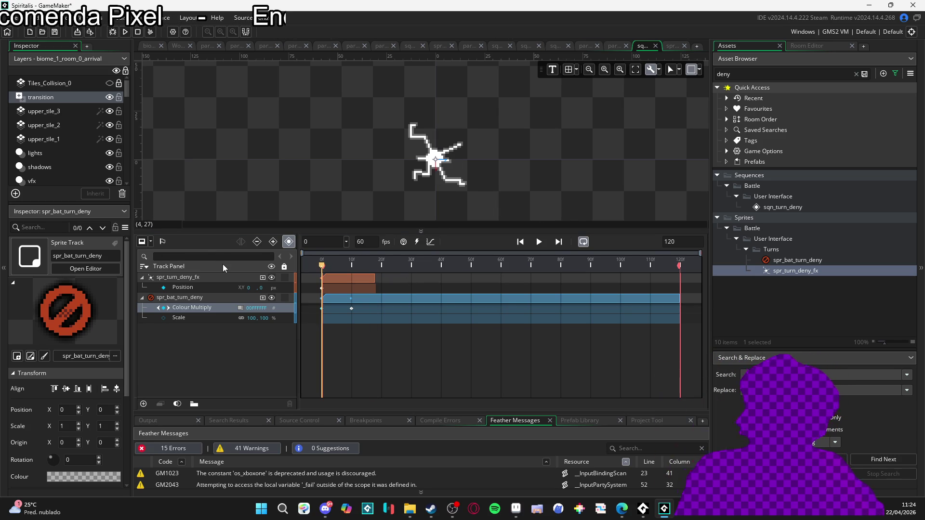
# Preview the turn-deny sequence a few times, stopping the playhead at frame 52.
pyautogui.press('space')
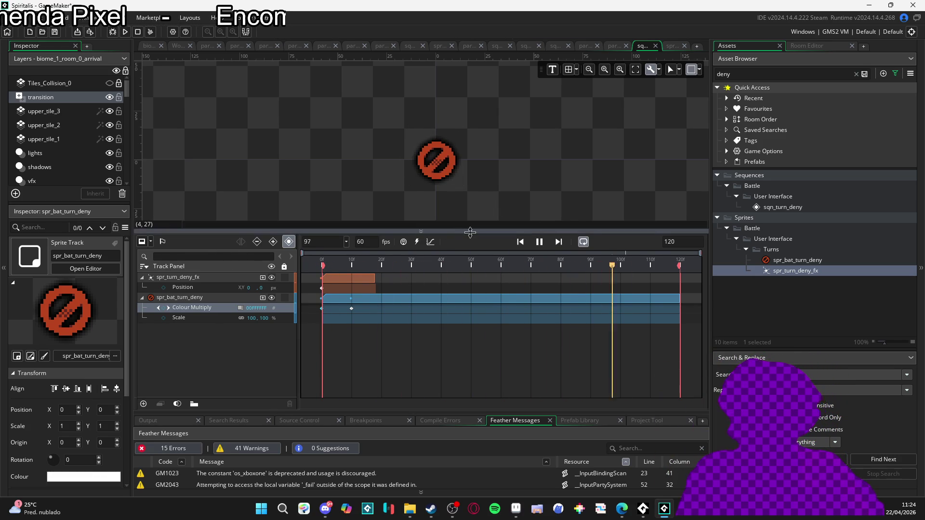
pyautogui.click(538, 244)
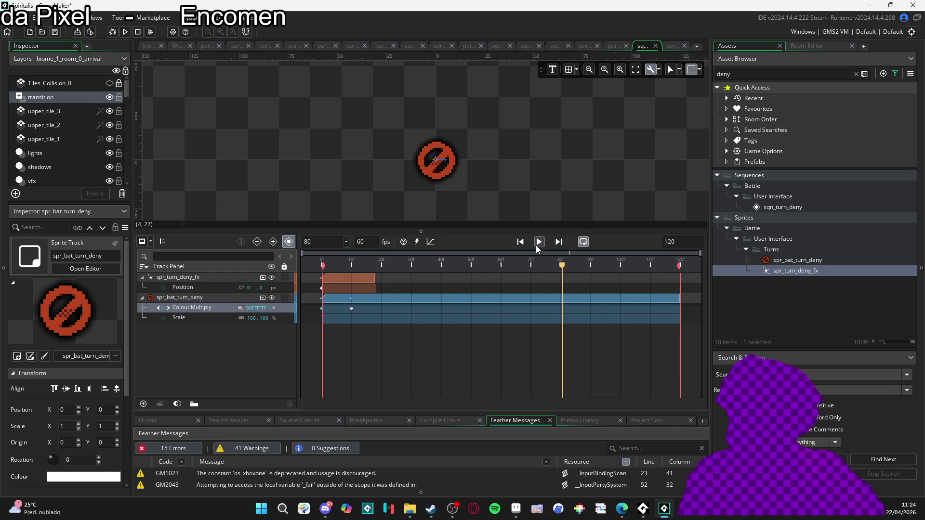
pyautogui.press('space')
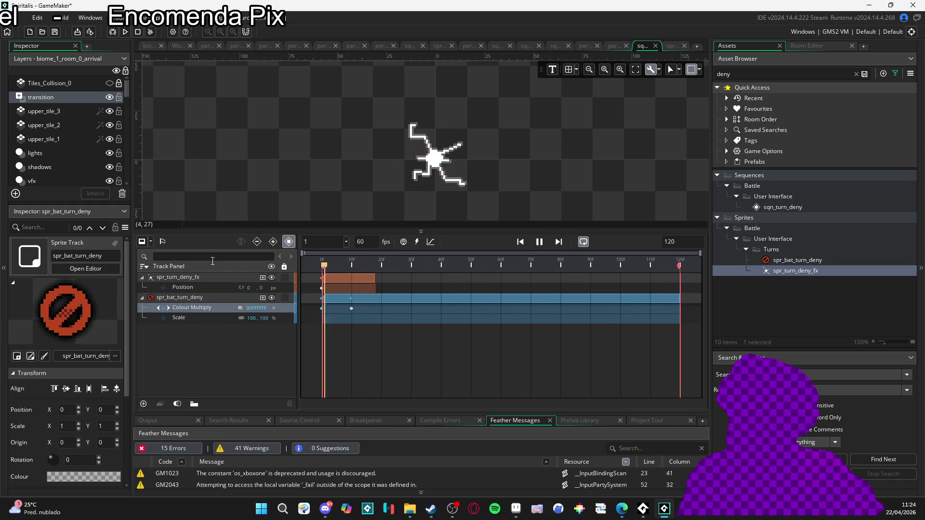
pyautogui.press('space')
pyautogui.press('space')
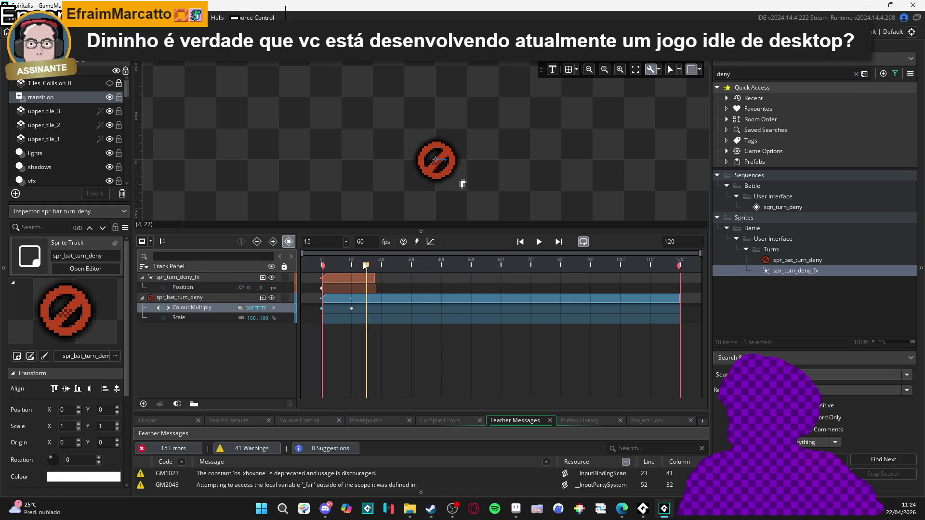
pyautogui.press('space')
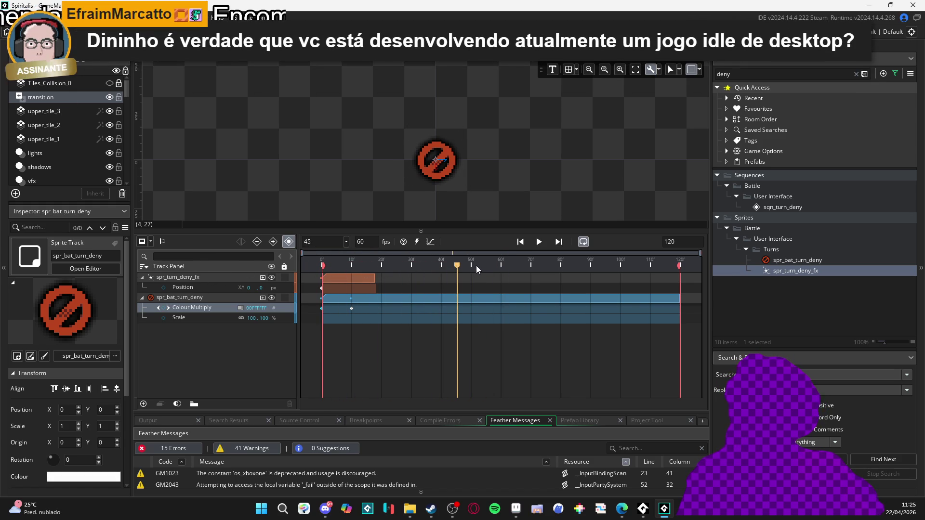
pyautogui.moveTo(476, 265)
pyautogui.mouseDown()
pyautogui.moveTo(322, 265)
pyautogui.moveTo(360, 266)
pyautogui.mouseUp()
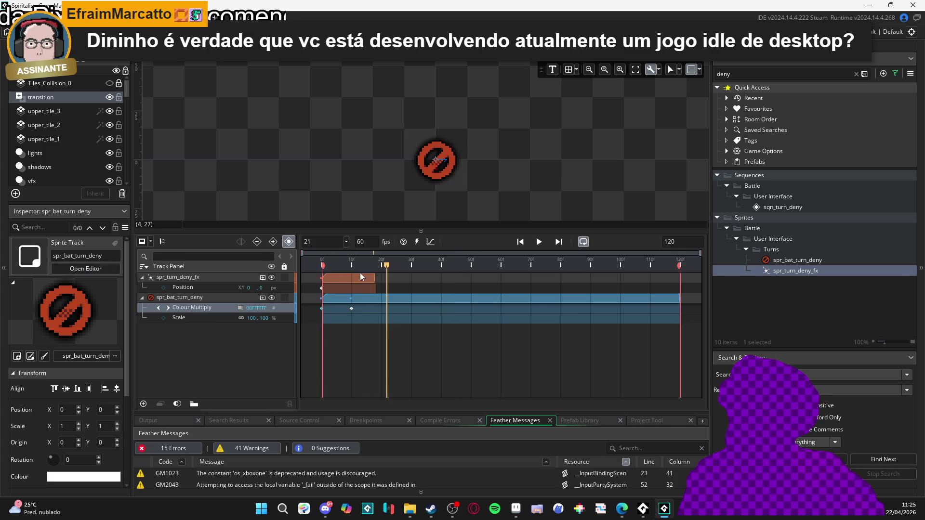
pyautogui.press('space')
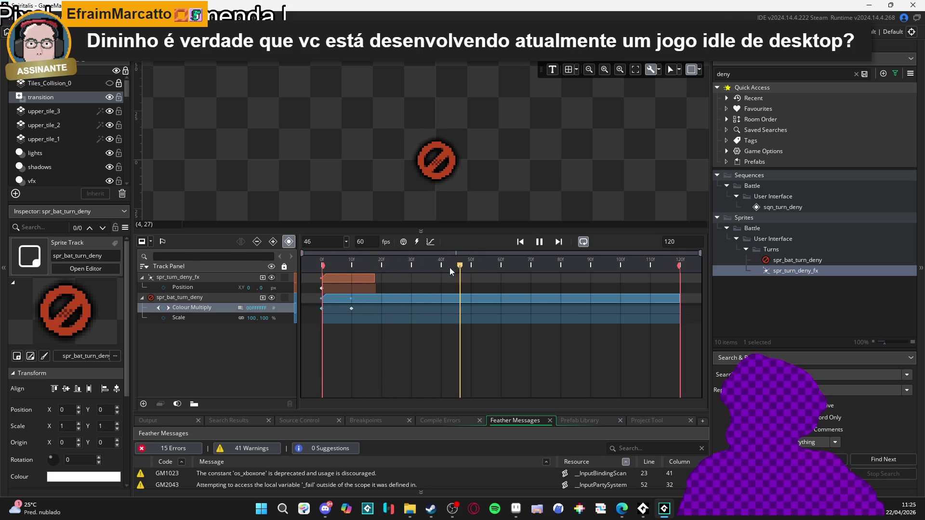
pyautogui.press('space')
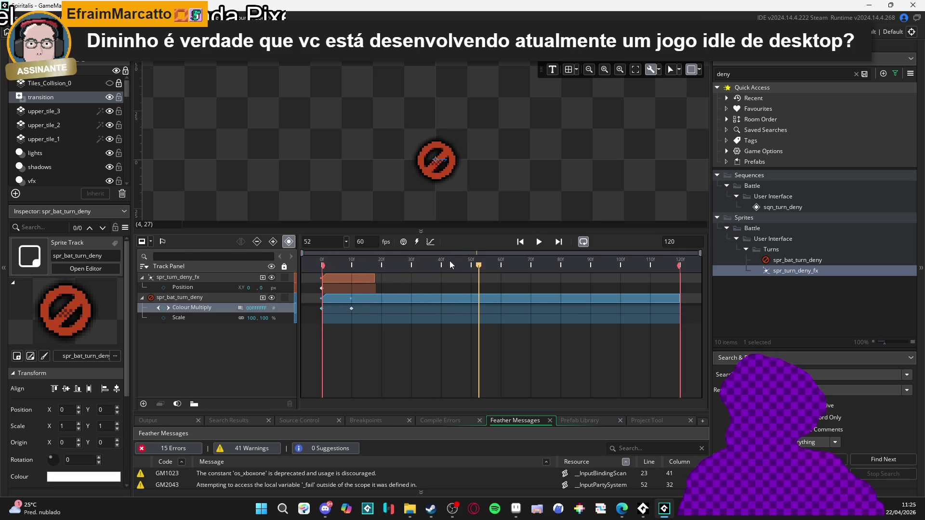
# Key Colour Multiply as opaque white at frame 52 on spr_bat_turn_deny.
pyautogui.click(164, 307)
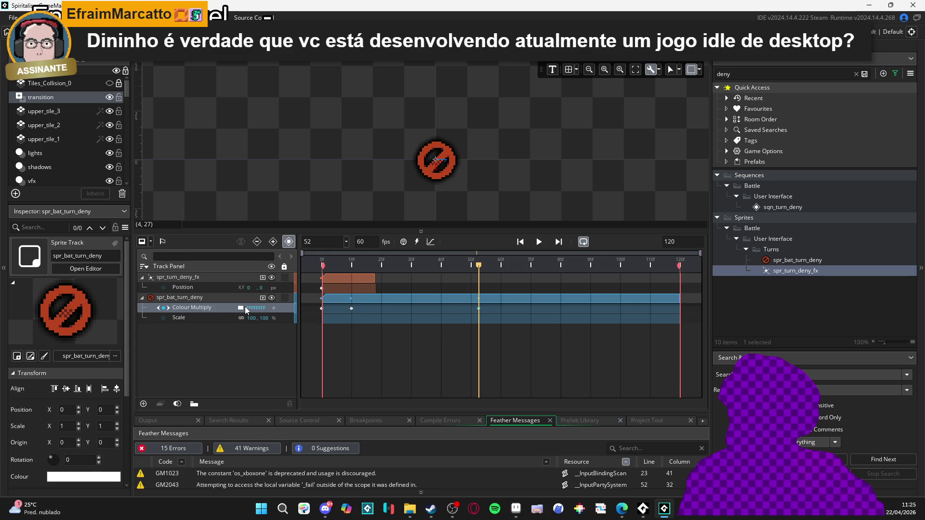
pyautogui.click(482, 266)
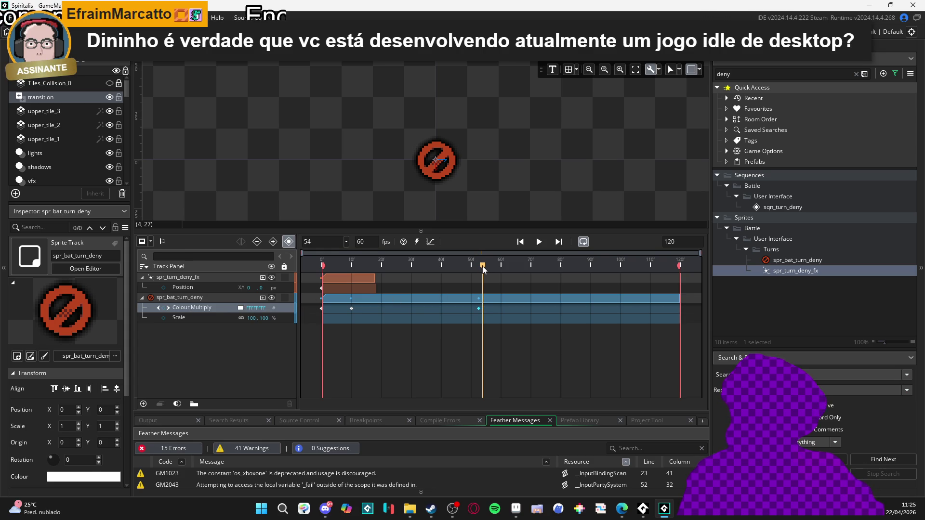
pyautogui.moveTo(484, 271); pyautogui.dragTo(502, 268)
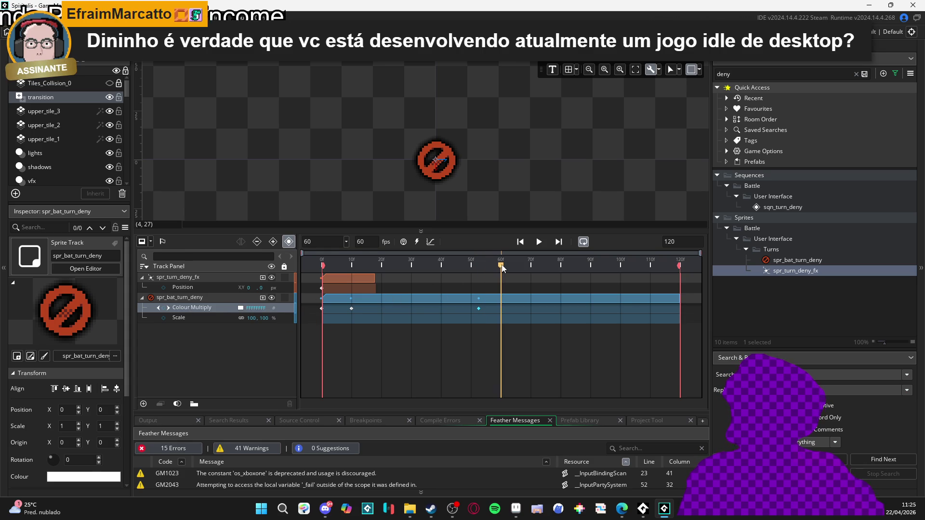
# Key Colour Multiply with alpha 0 at frame 60 so the deny icon is transparent.
pyautogui.click(241, 309)
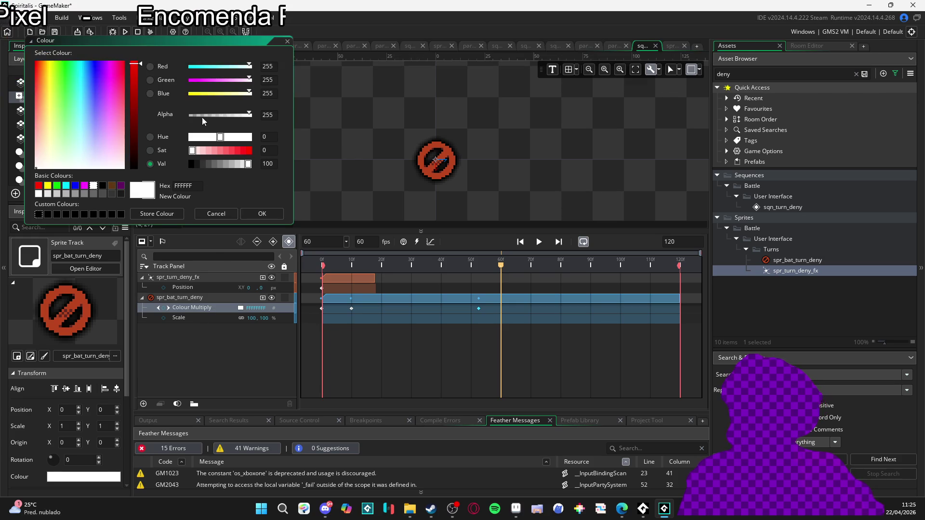
pyautogui.moveTo(207, 116); pyautogui.dragTo(191, 115)
pyautogui.click(261, 214)
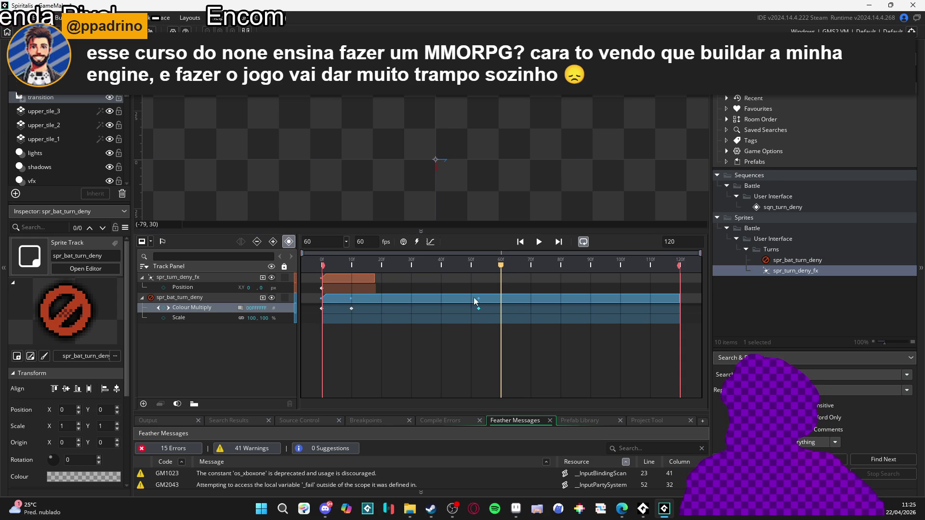
pyautogui.moveTo(504, 268)
pyautogui.mouseDown()
pyautogui.moveTo(489, 265)
pyautogui.moveTo(506, 269)
pyautogui.mouseUp()
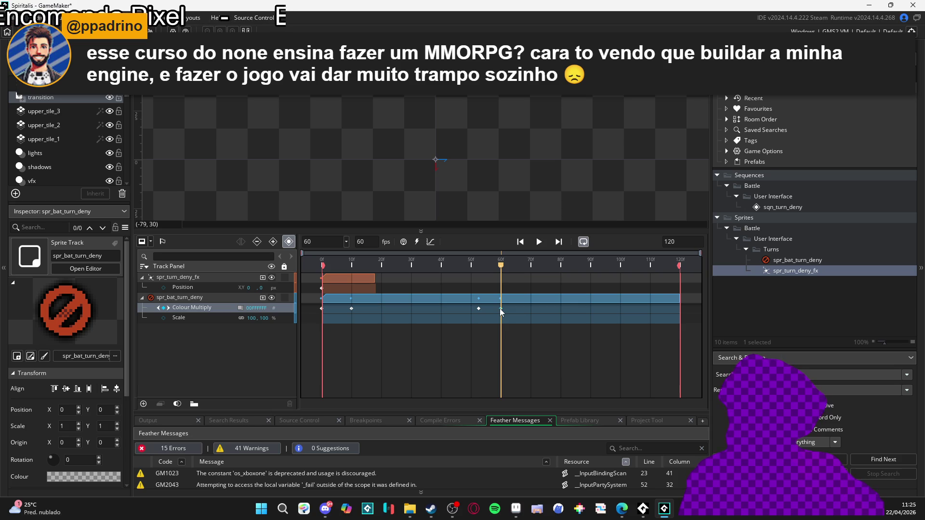
# Move the transparent keyframe to about frame 62 and scrub the preview to watch the fade.
pyautogui.moveTo(504, 308); pyautogui.dragTo(507, 308)
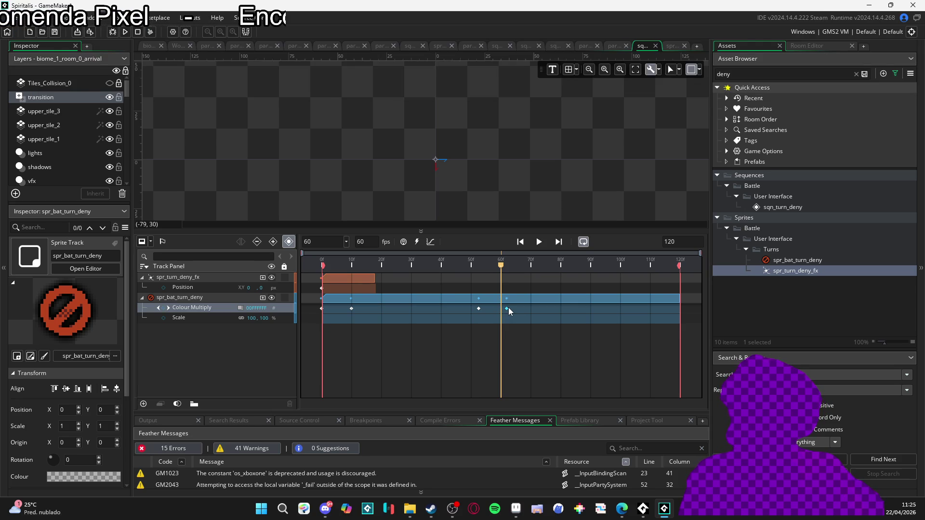
pyautogui.press('space')
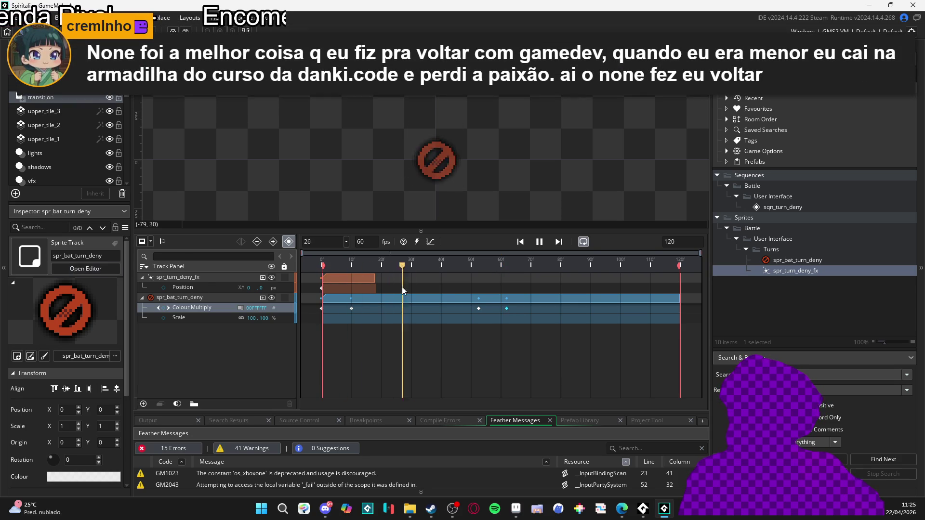
pyautogui.press('space')
pyautogui.moveTo(475, 265); pyautogui.dragTo(244, 284)
pyautogui.moveTo(322, 291); pyautogui.dragTo(481, 299)
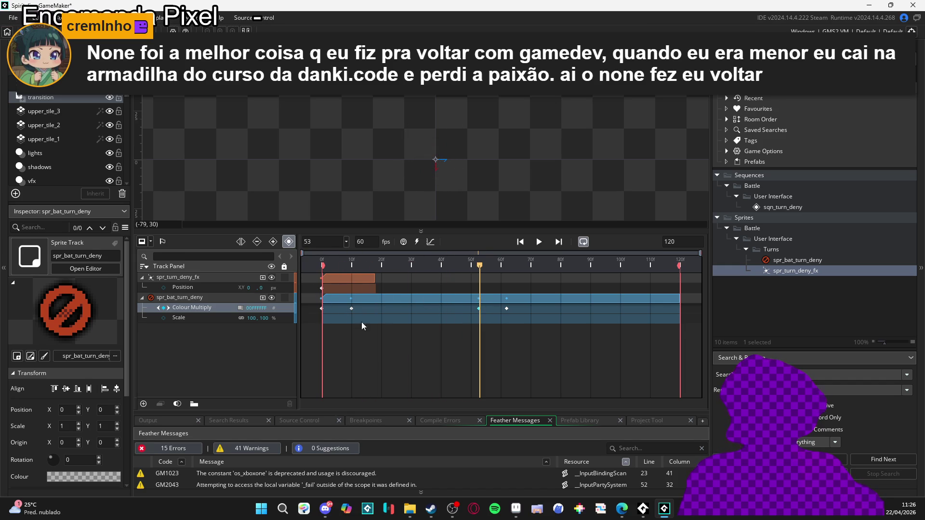
pyautogui.click(354, 265)
pyautogui.moveTo(355, 266); pyautogui.dragTo(481, 278)
# Set the frame-53 Colour Multiply keyframe back to alpha 255 white and replay from about frame 36.
pyautogui.click(479, 309)
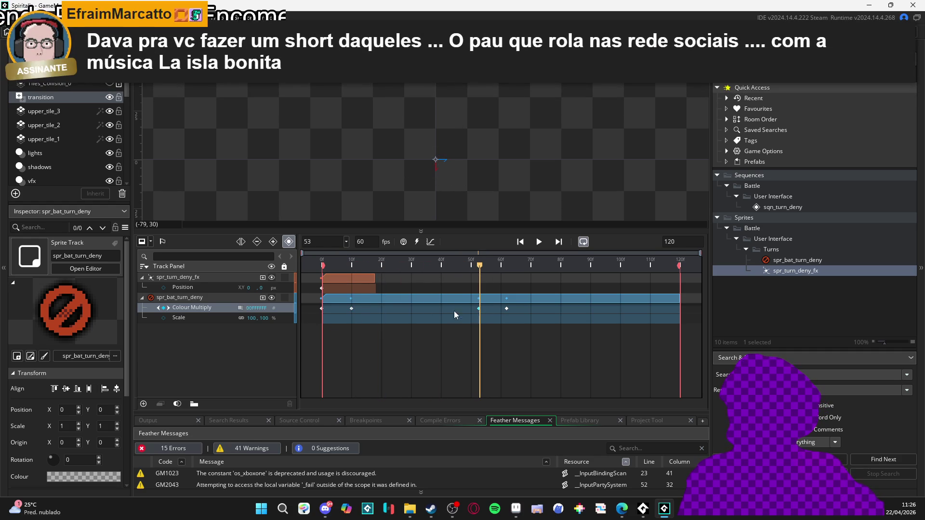
pyautogui.click(241, 308)
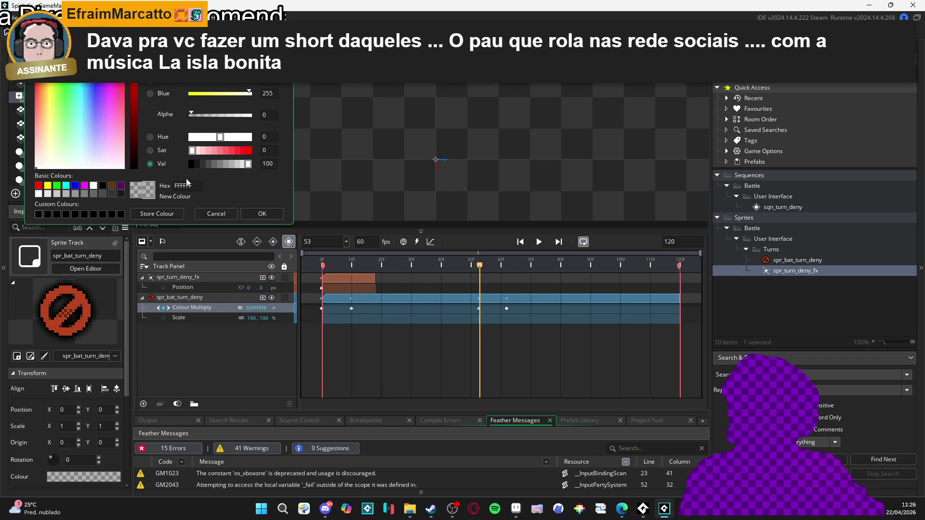
pyautogui.moveTo(242, 115); pyautogui.dragTo(268, 120)
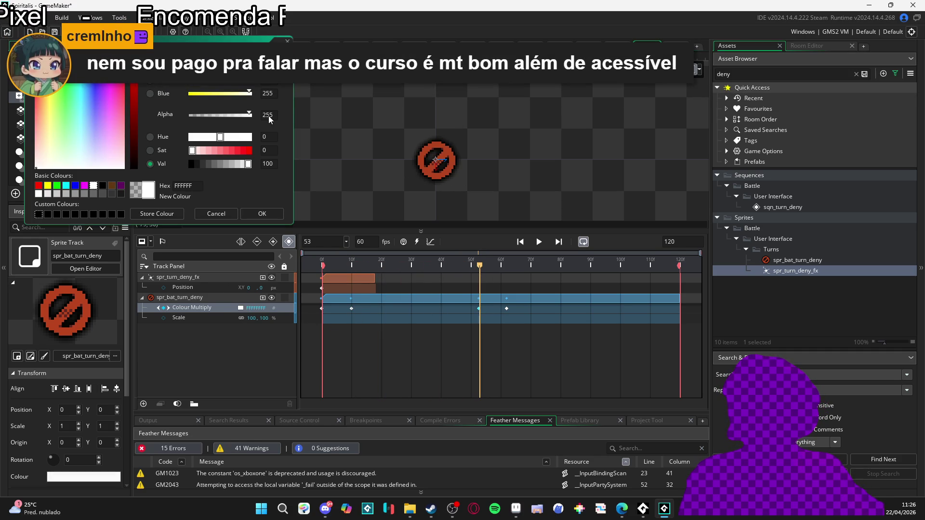
pyautogui.click(270, 212)
pyautogui.press('Return')
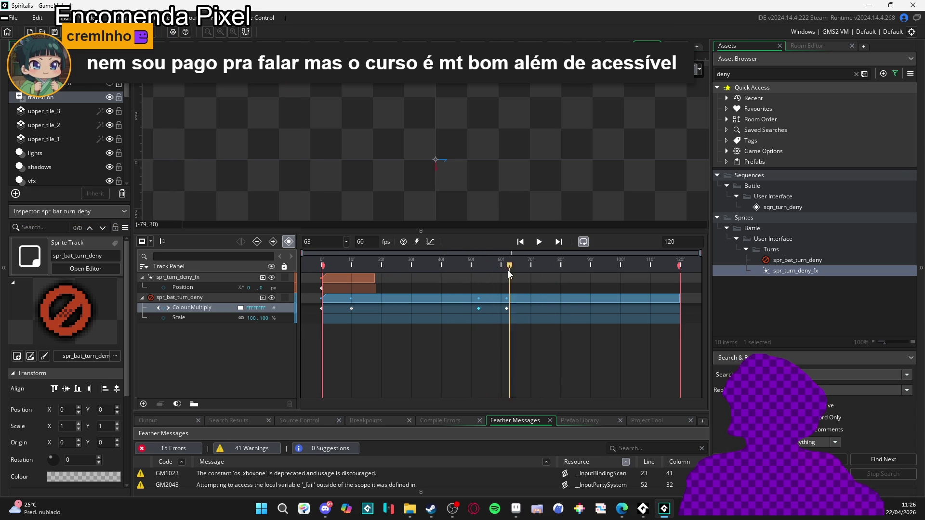
pyautogui.press('Return')
pyautogui.click(515, 264)
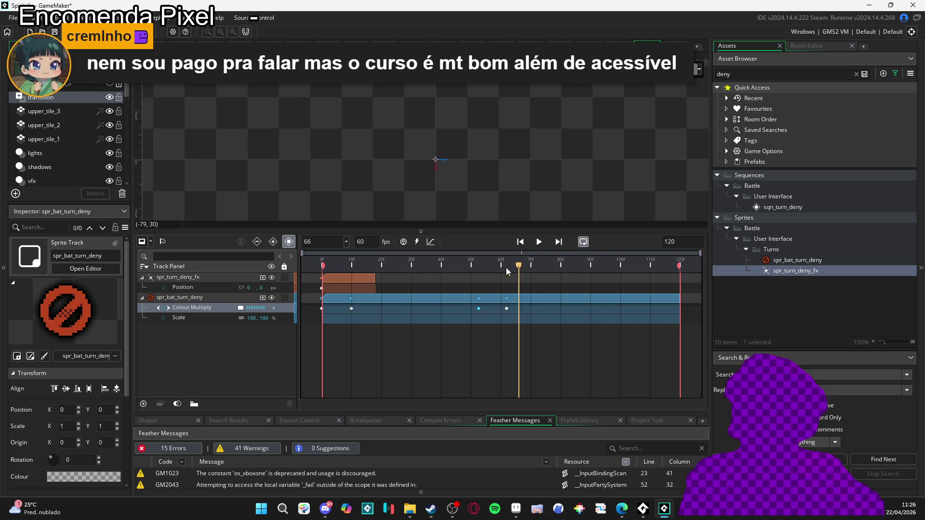
pyautogui.click(429, 262)
pyautogui.press('Return')
pyautogui.press('Return')
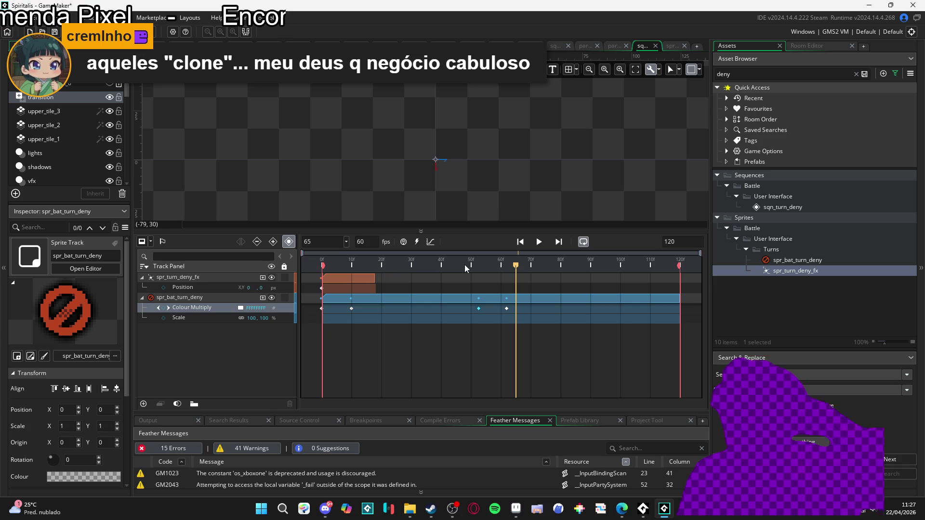
# Play the turn-deny sequence, pause at frame 90, and set the playhead to frame 62.
pyautogui.press('space')
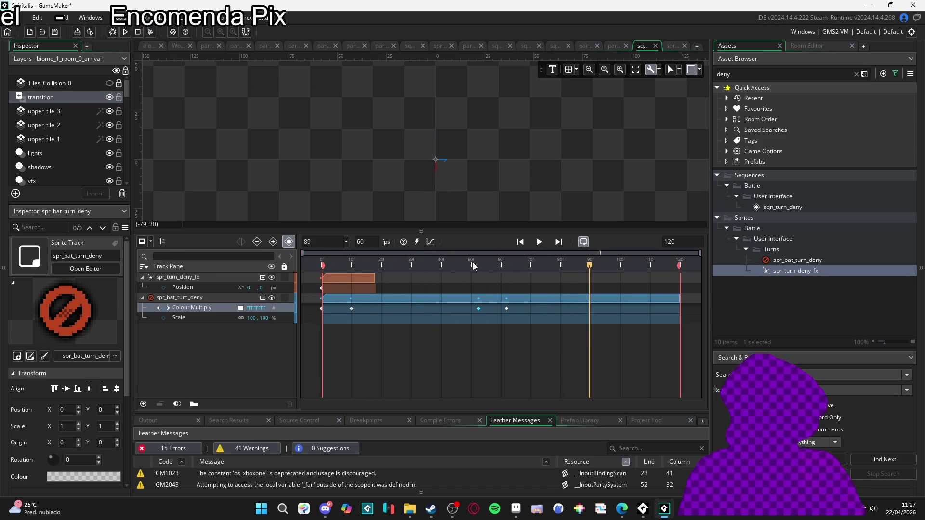
pyautogui.click(592, 266)
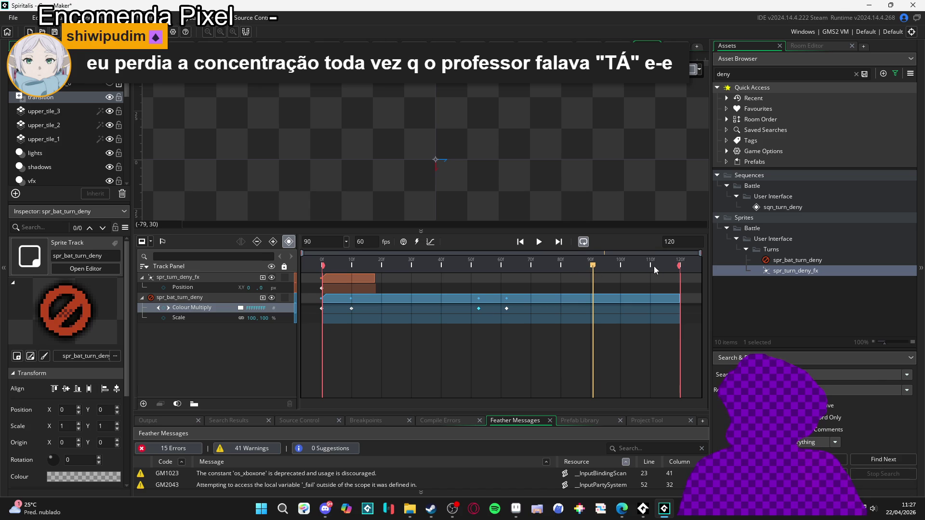
pyautogui.click(506, 266)
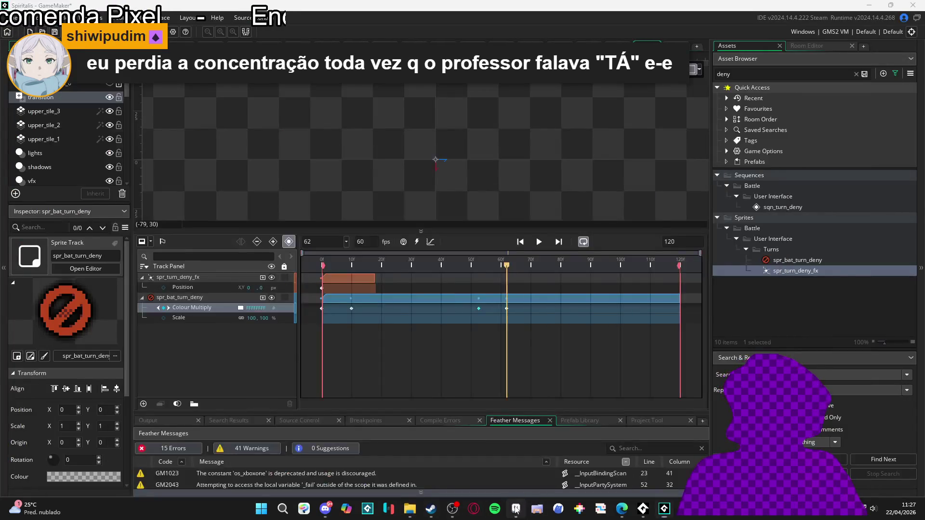
pyautogui.click(516, 510)
# Browse Aseprite's open documents to marcus_buildings_tileset and hide its canvas grid.
pyautogui.click(562, 30)
pyautogui.click(410, 30)
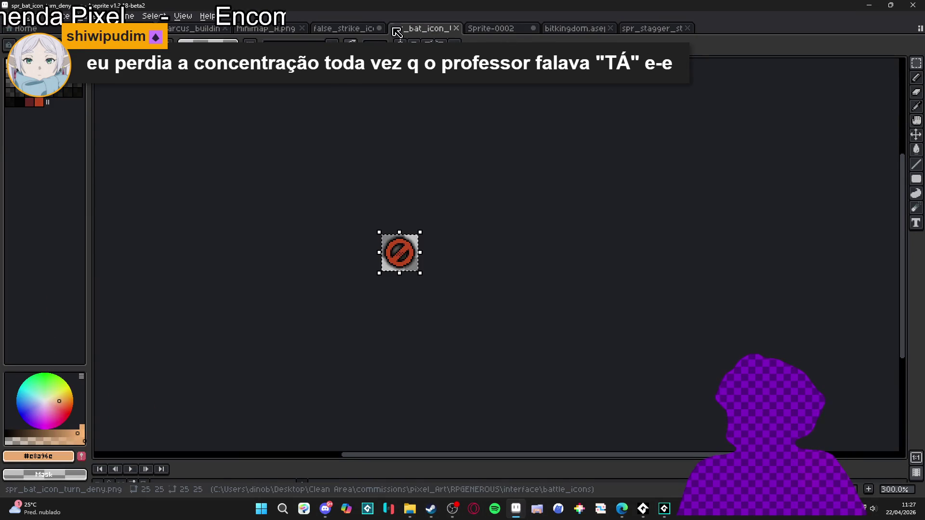
pyautogui.click(343, 29)
pyautogui.click(265, 29)
pyautogui.click(190, 28)
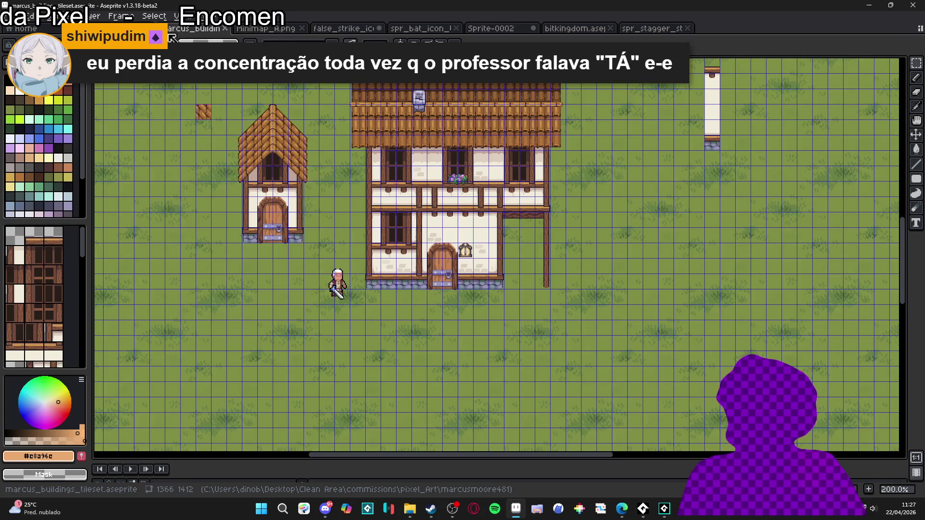
pyautogui.hotkey('ctrl', "'")
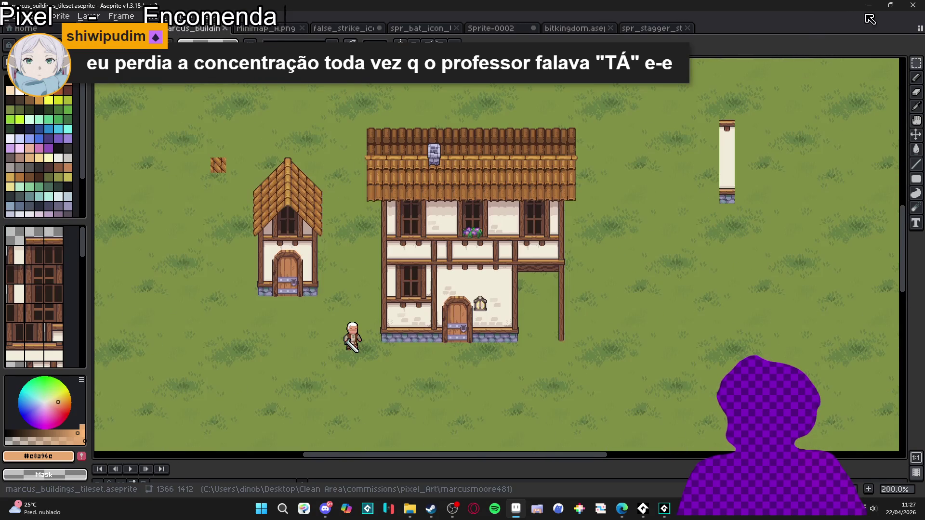
# Back in GameMaker, scrub the sequence to frame 73 and replay it from the start.
pyautogui.hotkey('alt', 'Tab')
pyautogui.moveTo(452, 266)
pyautogui.mouseDown()
pyautogui.moveTo(164, 264)
pyautogui.moveTo(541, 265)
pyautogui.mouseUp()
pyautogui.press('Return')
pyautogui.press('Return')
pyautogui.press('Return')
pyautogui.press('Return')
pyautogui.press('Return')
# Replay the turn-deny sequence repeatedly, then park the playhead at frame 62.
pyautogui.press('Return')
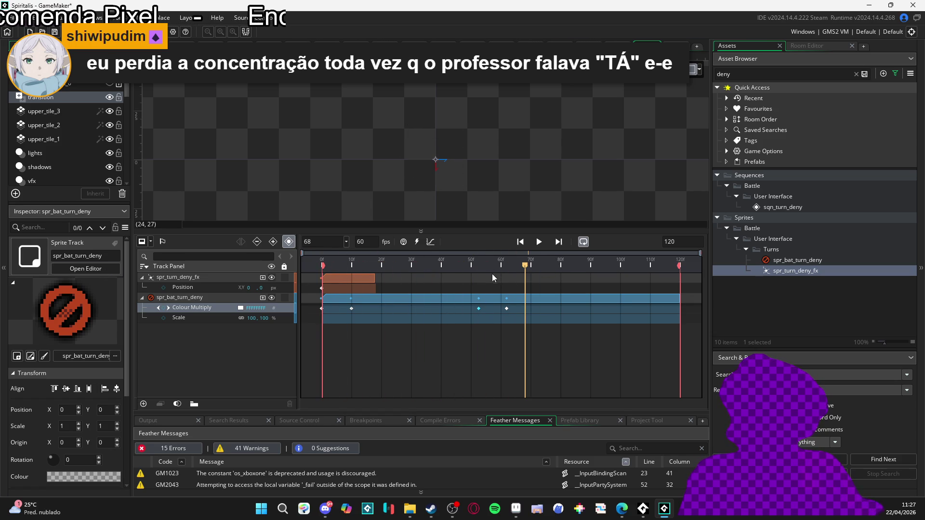
pyautogui.press('Return')
pyautogui.press('Return')
pyautogui.press('Return')
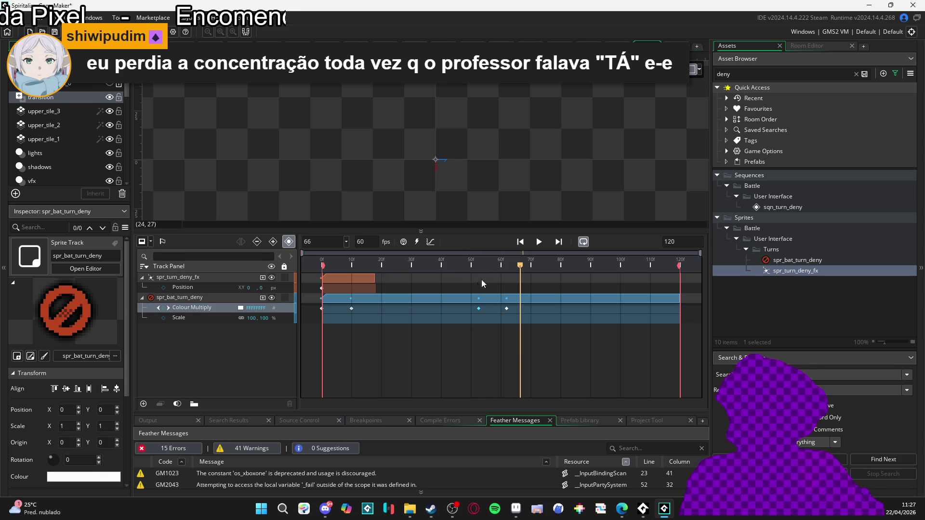
pyautogui.press('Return')
pyautogui.press('Return')
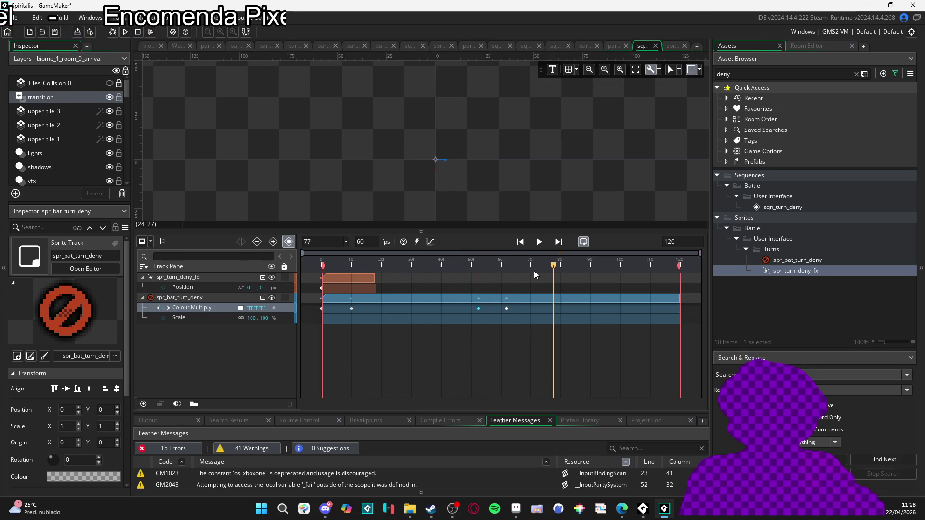
pyautogui.click(345, 263)
pyautogui.click(508, 265)
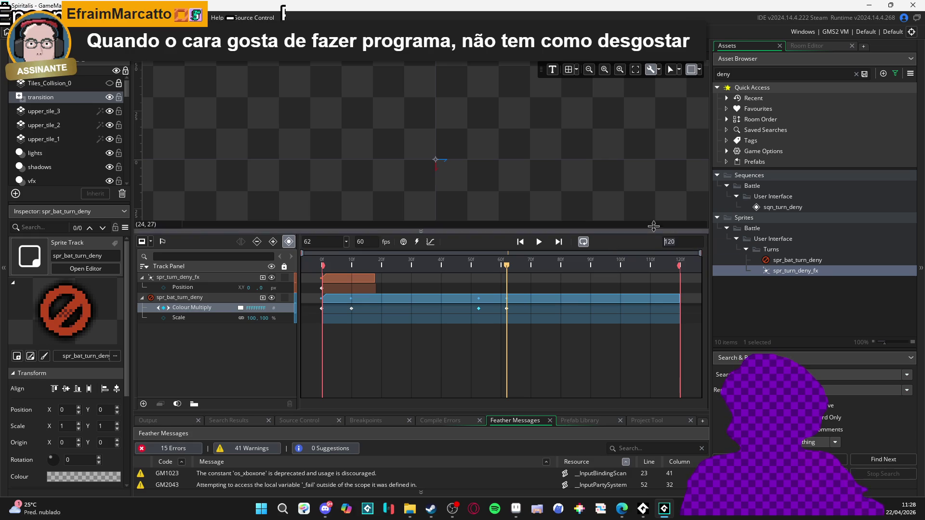
# Try a 60-frame sequence length and check the playhead around frames 56–59.
pyautogui.write('60')
pyautogui.press('Return')
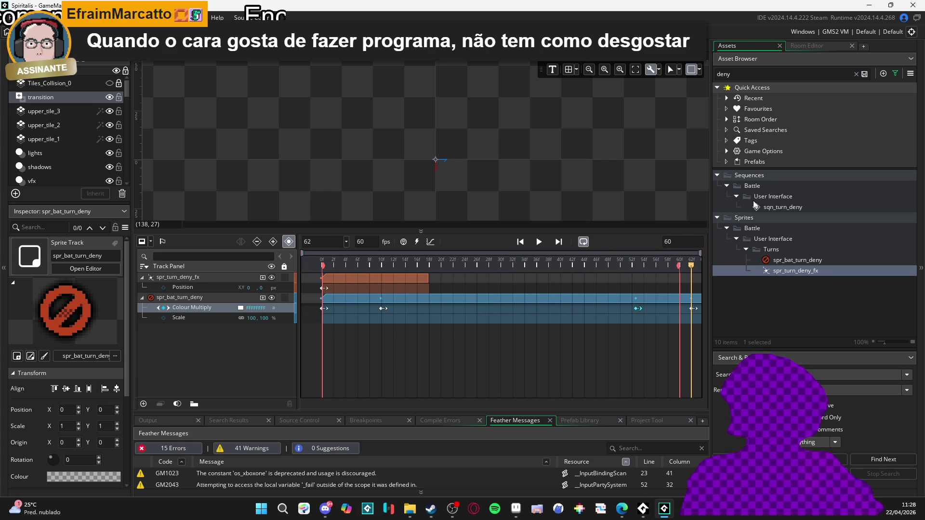
pyautogui.click(675, 265)
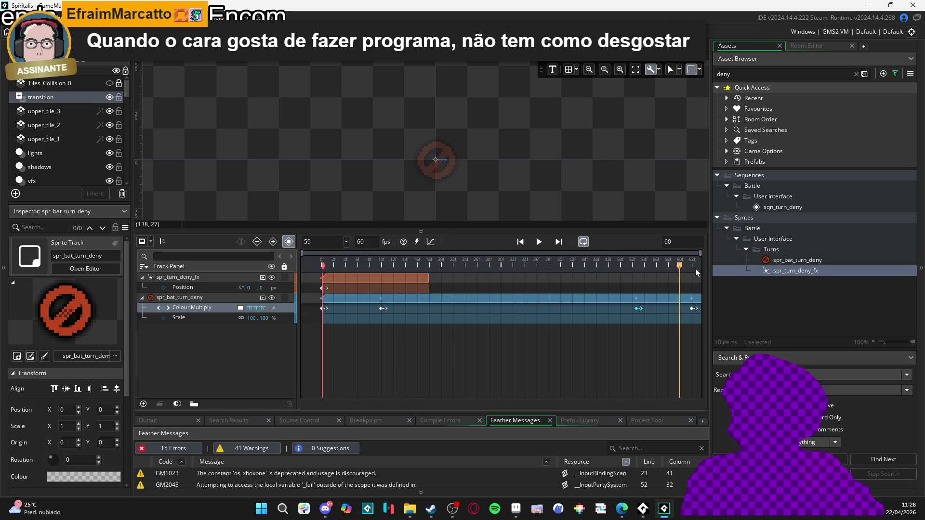
pyautogui.moveTo(670, 267)
pyautogui.mouseDown()
pyautogui.moveTo(700, 270)
pyautogui.moveTo(656, 266)
pyautogui.mouseUp()
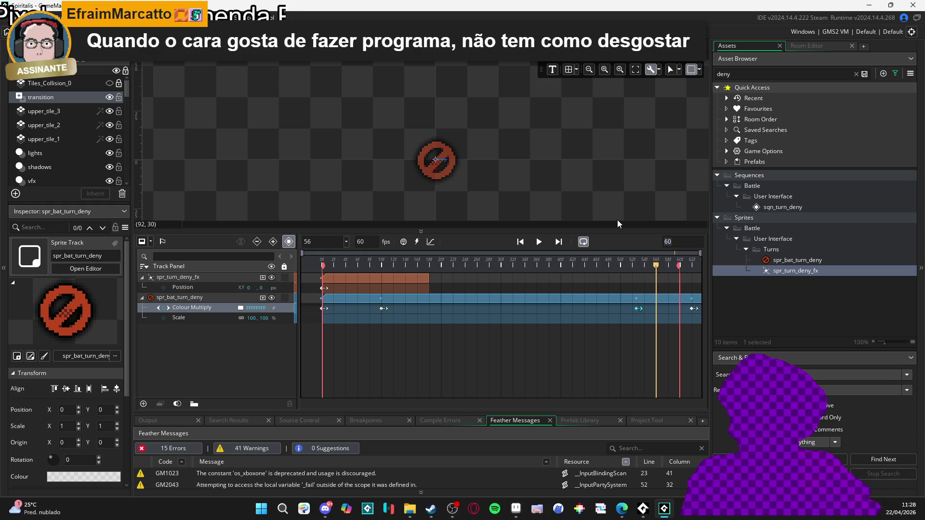
# Try 70 frames, end the playback range near frame 62, preview, then restore 120 frames.
pyautogui.write('70')
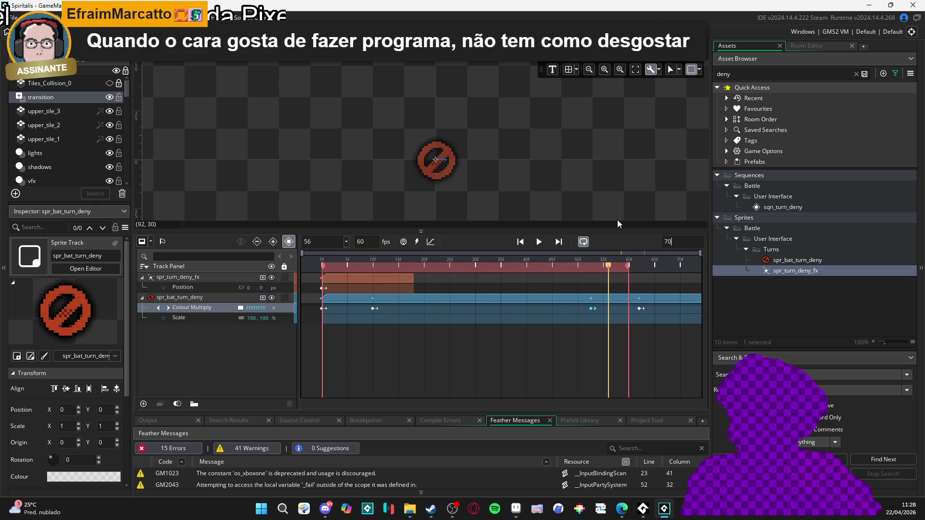
pyautogui.click(629, 269)
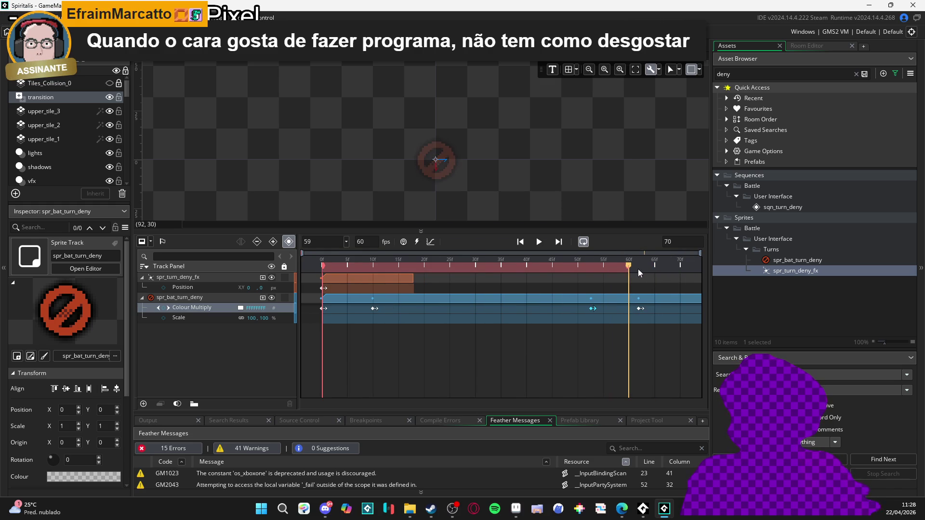
pyautogui.moveTo(629, 268); pyautogui.dragTo(641, 270)
pyautogui.press('space')
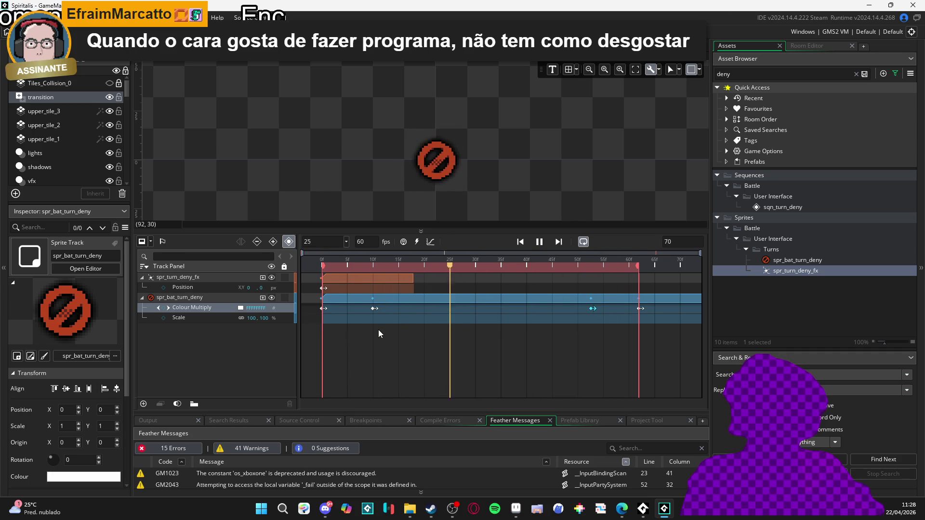
pyautogui.press('space')
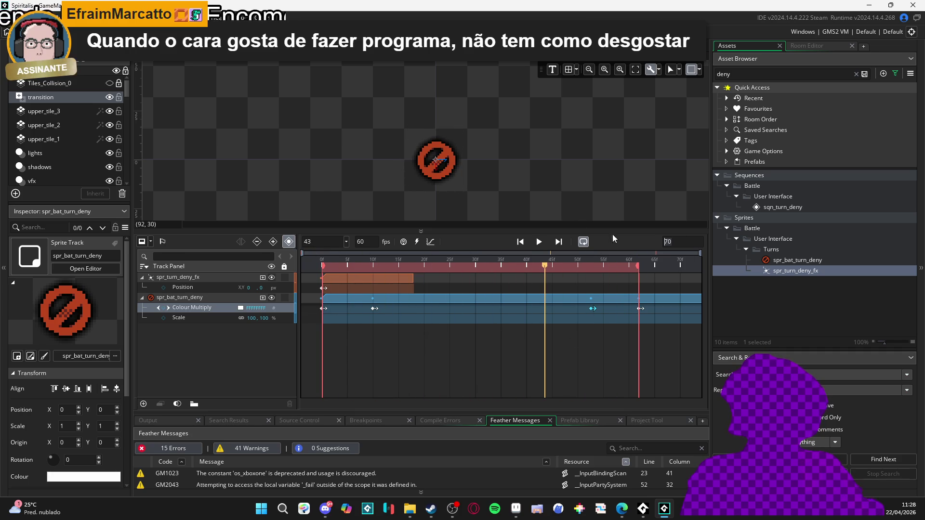
pyautogui.write('120')
pyautogui.press('Return')
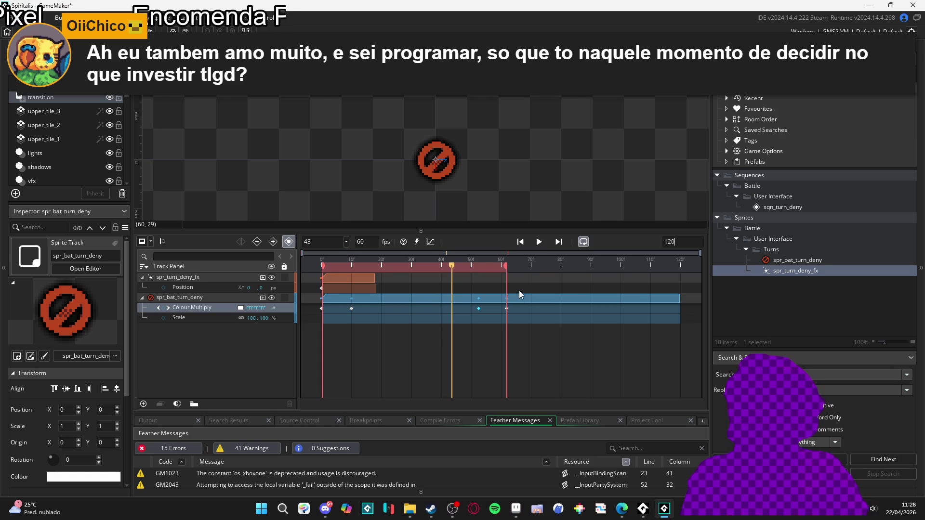
# Extend the playback range to frame 120, preview to frame 20, then rewind to frame 0.
pyautogui.moveTo(506, 266); pyautogui.dragTo(679, 284)
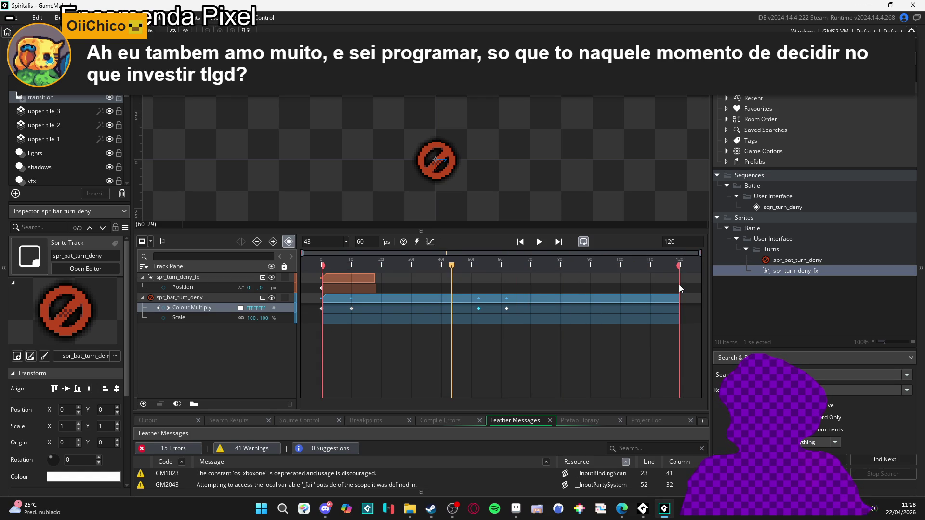
pyautogui.press('space')
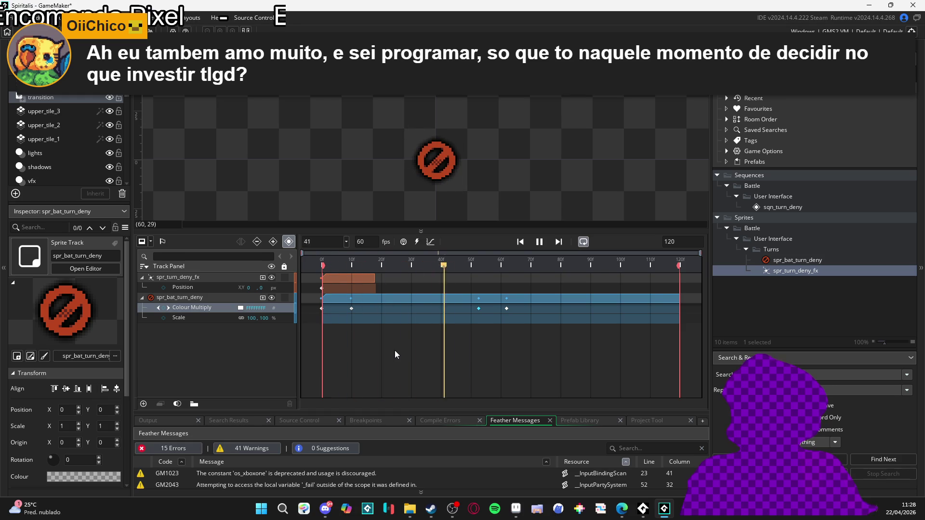
pyautogui.press('space')
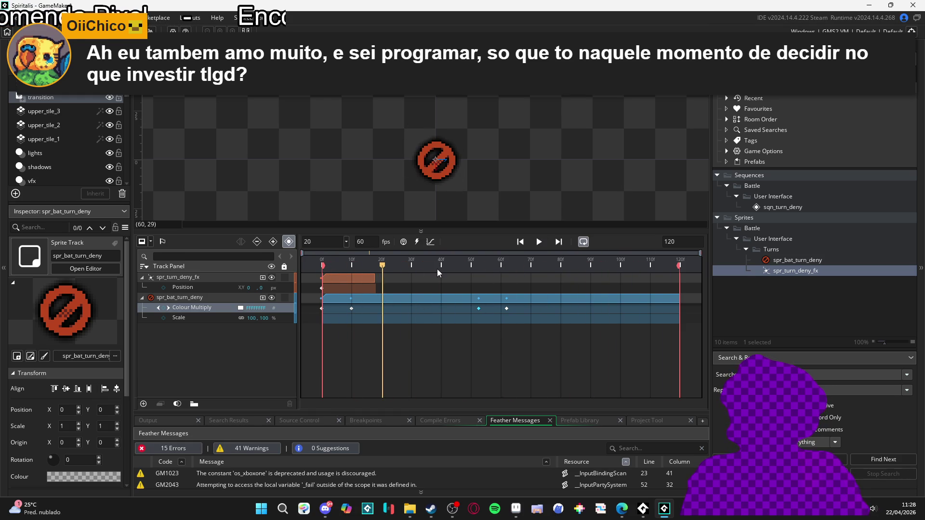
pyautogui.moveTo(382, 264); pyautogui.dragTo(290, 258)
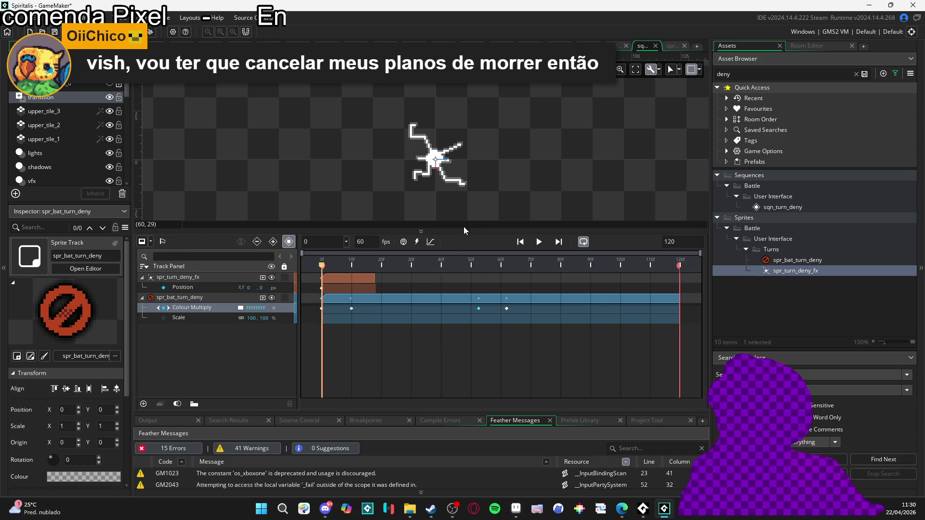
# Replay and scrub frames 0–90, then inspect the Colour Multiply keyframe near frame 52.
pyautogui.click(537, 242)
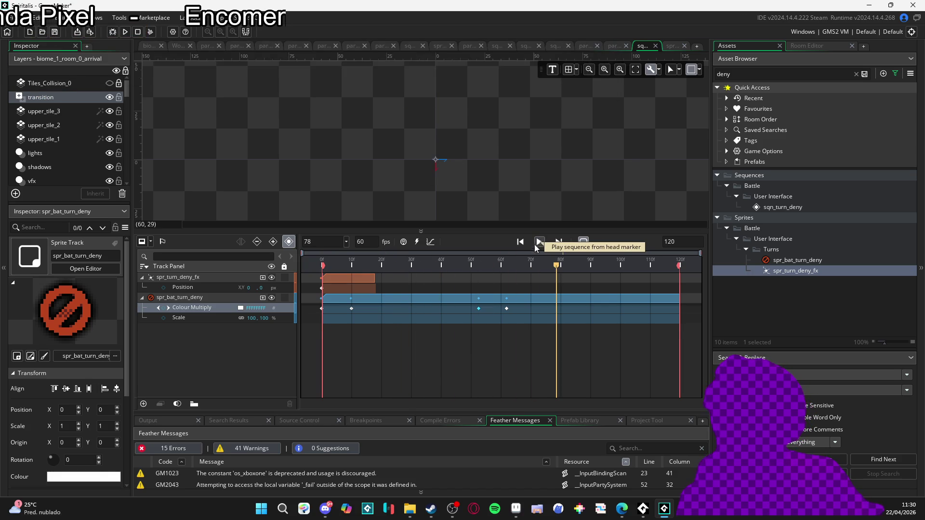
pyautogui.click(561, 266)
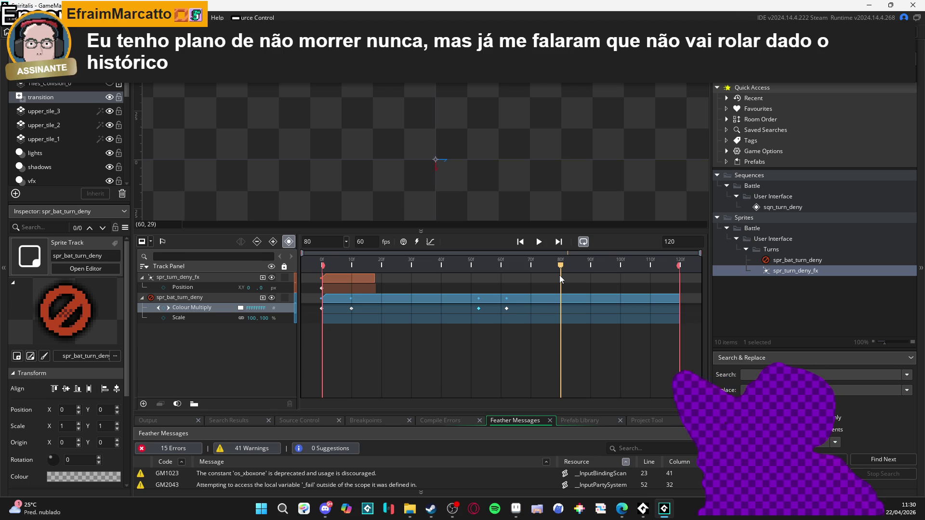
pyautogui.moveTo(472, 266); pyautogui.dragTo(592, 270)
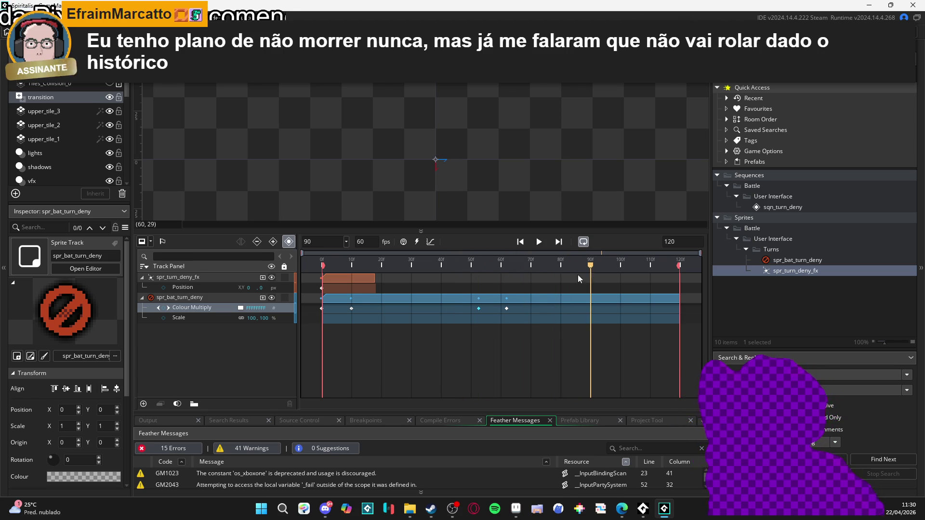
pyautogui.moveTo(545, 268); pyautogui.dragTo(322, 260)
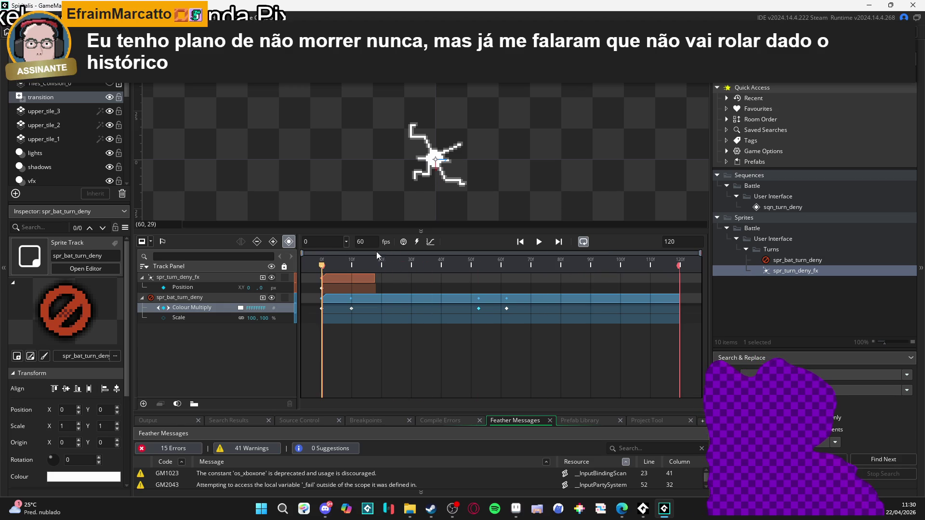
pyautogui.click(541, 240)
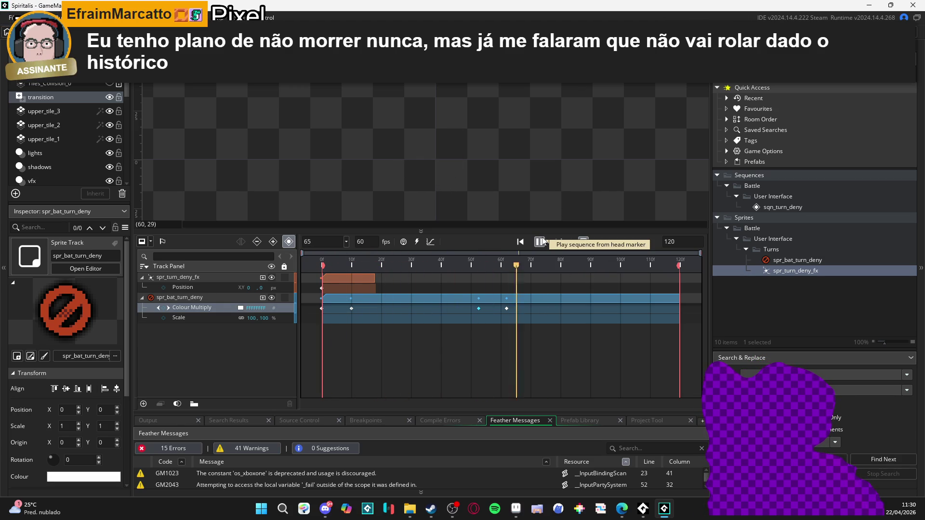
pyautogui.moveTo(528, 266)
pyautogui.mouseDown()
pyautogui.moveTo(481, 269)
pyautogui.moveTo(509, 265)
pyautogui.mouseUp()
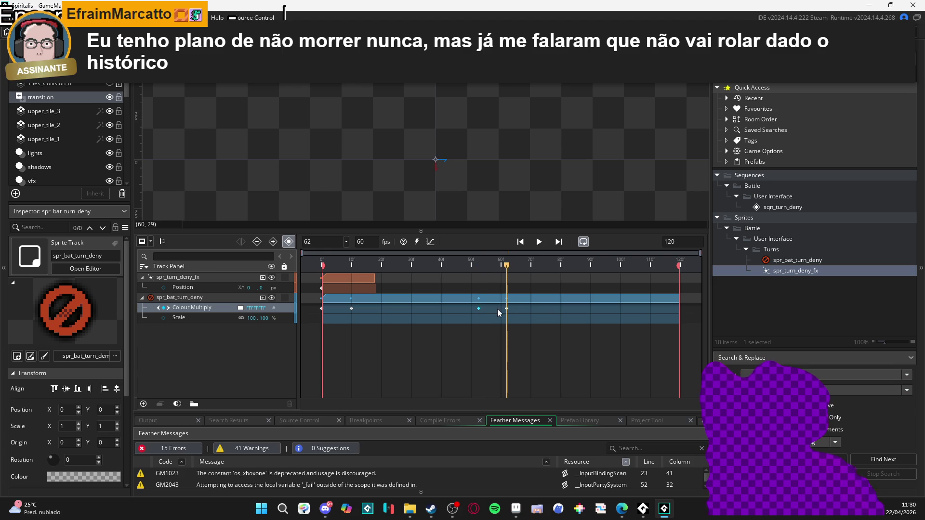
pyautogui.click(478, 308)
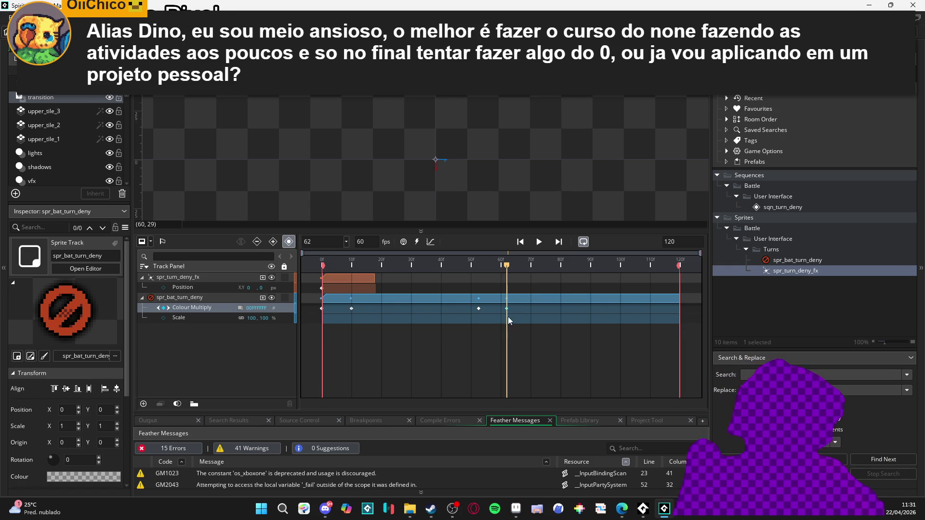
# Deselect the keyframe, rewind to frame 0, and preview the turn-deny sequence several times.
pyautogui.click(480, 317)
pyautogui.click(488, 265)
pyautogui.moveTo(488, 265); pyautogui.dragTo(266, 256)
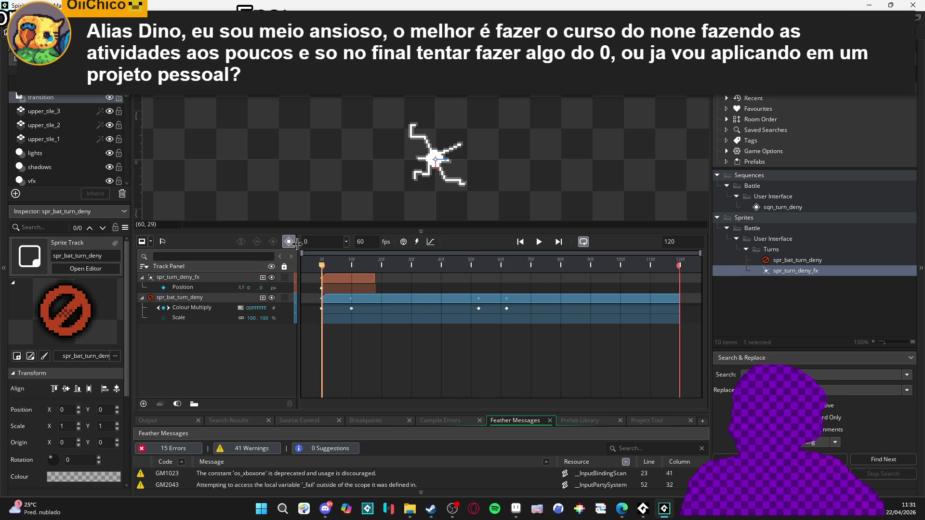
pyautogui.press('space')
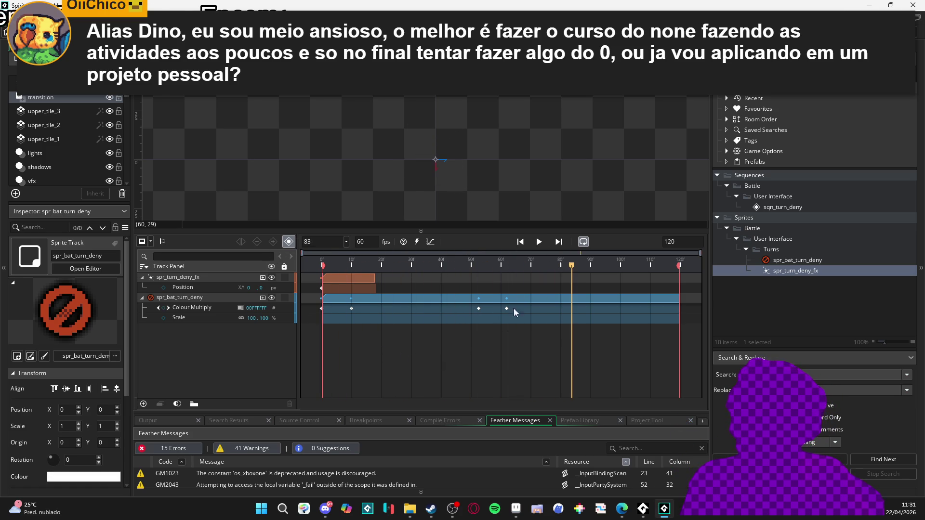
pyautogui.click(505, 266)
pyautogui.moveTo(504, 272); pyautogui.dragTo(285, 273)
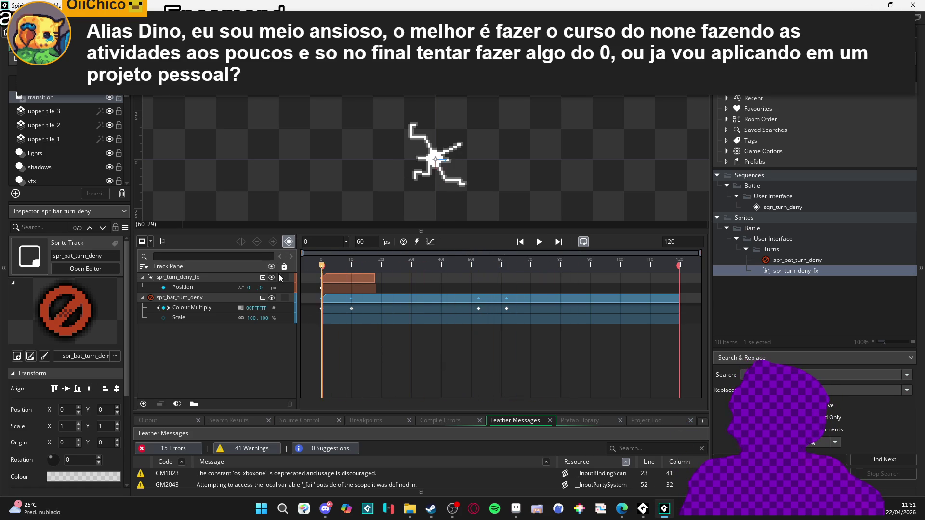
pyautogui.press('space')
pyautogui.press('space')
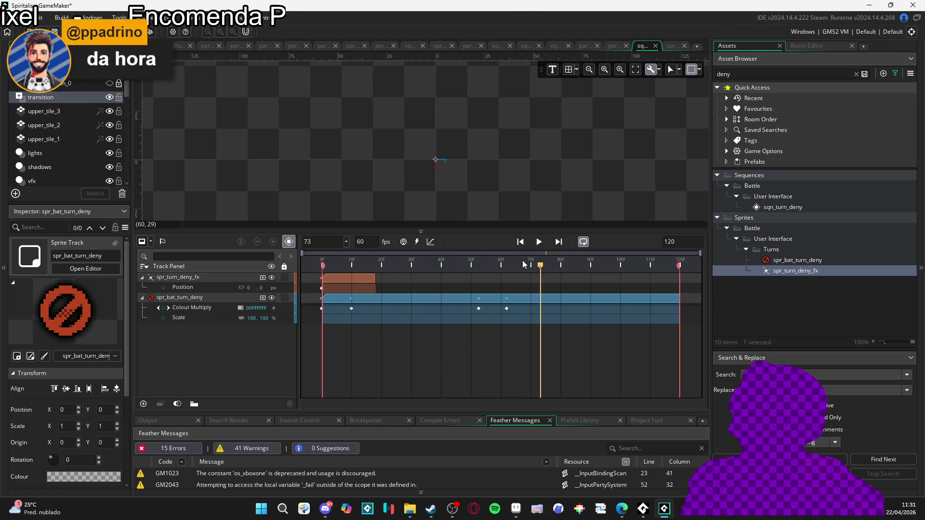
pyautogui.press('space')
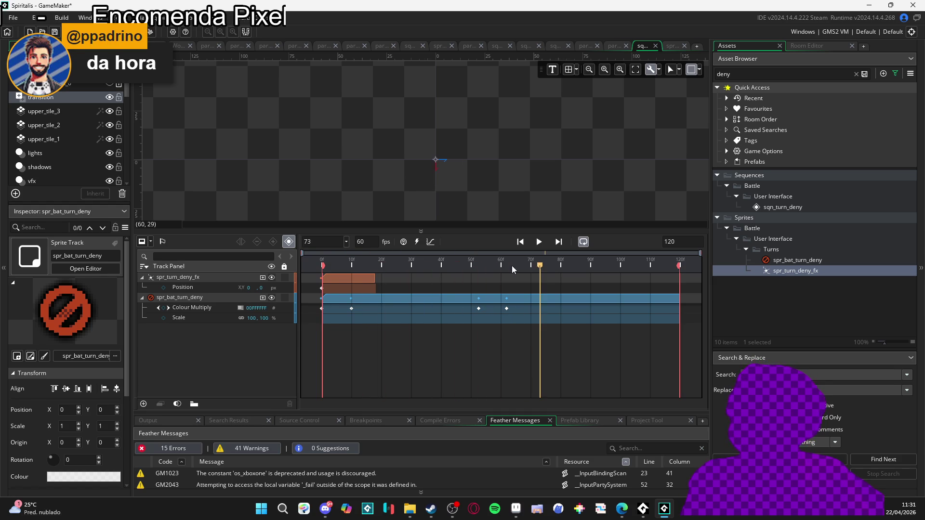
pyautogui.press('space')
# Step through frames 48 to 53 to inspect the icon's fade, then rewind to frame 0.
pyautogui.press('space')
pyautogui.press('space')
pyautogui.click(465, 265)
pyautogui.moveTo(466, 266); pyautogui.dragTo(480, 268)
pyautogui.press('space')
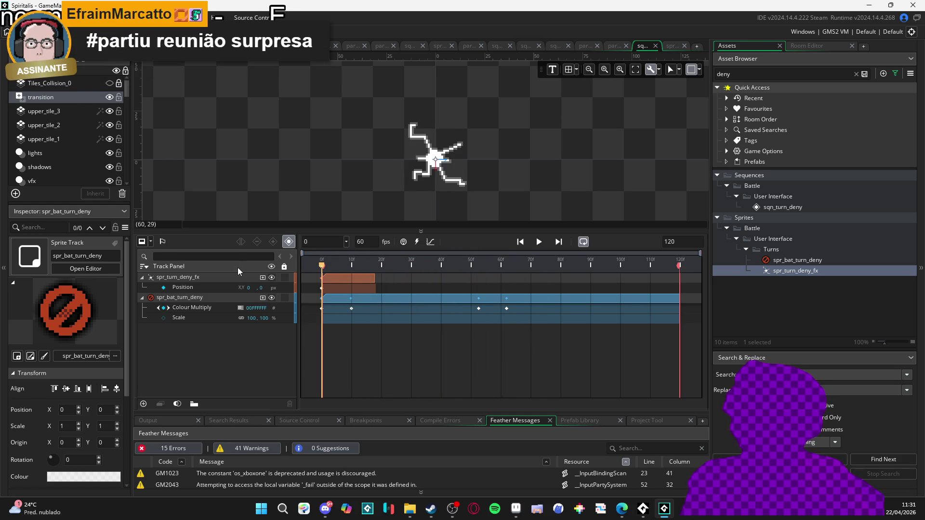
pyautogui.press('space')
pyautogui.moveTo(469, 269); pyautogui.dragTo(218, 270)
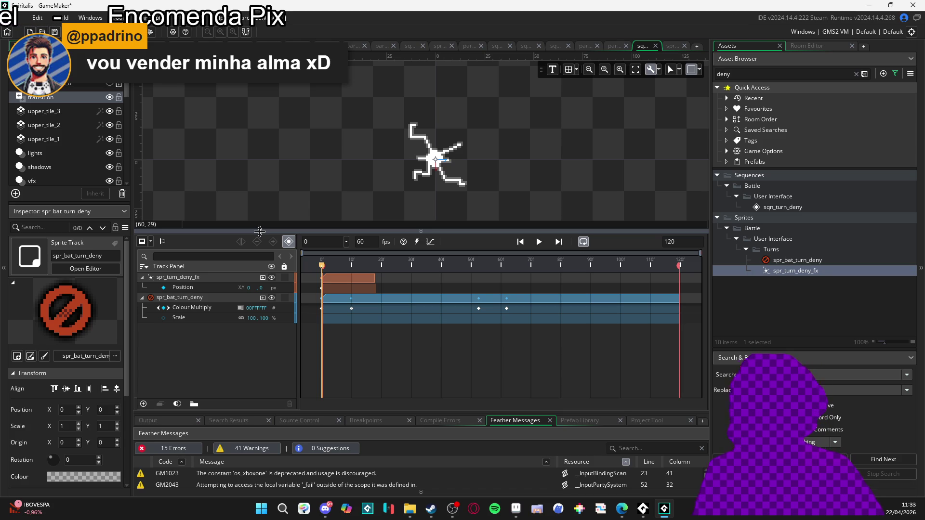
# Play the turn-deny sequence once more, then switch to Aseprite.
pyautogui.click(540, 244)
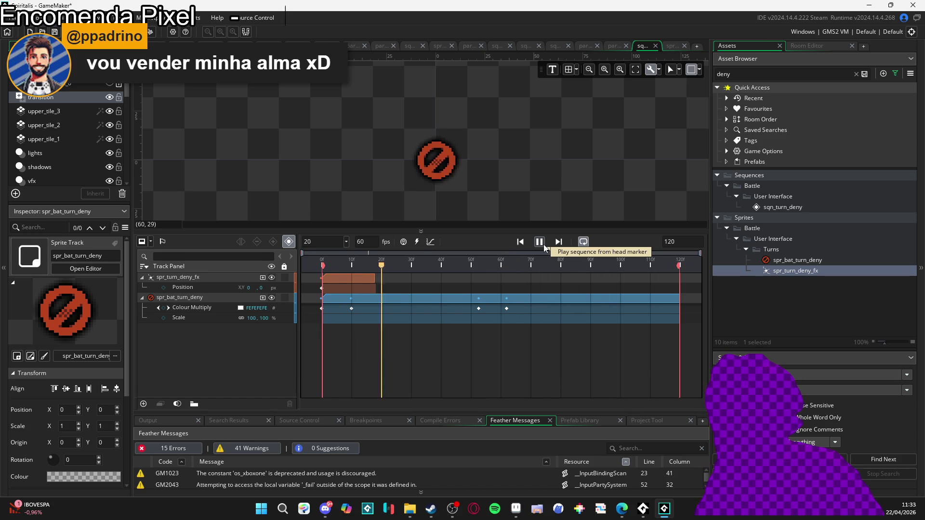
pyautogui.click(543, 244)
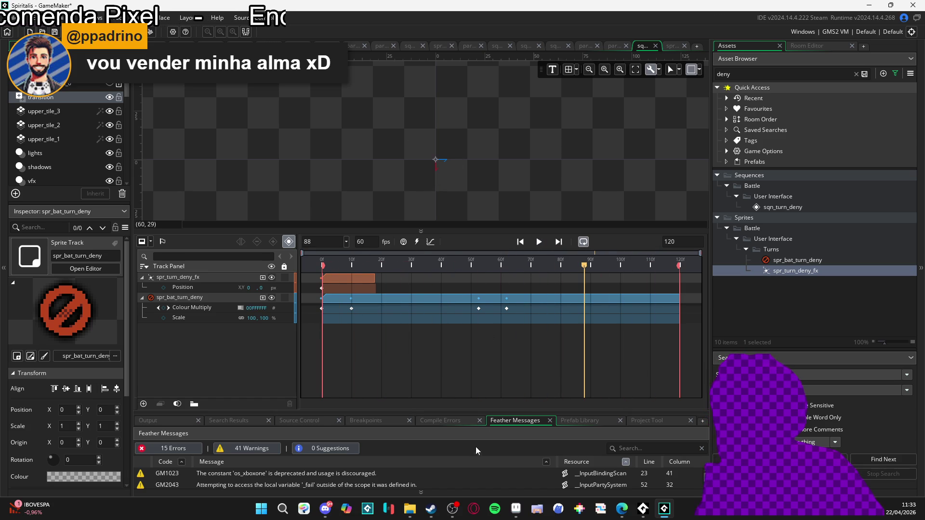
pyautogui.click(516, 509)
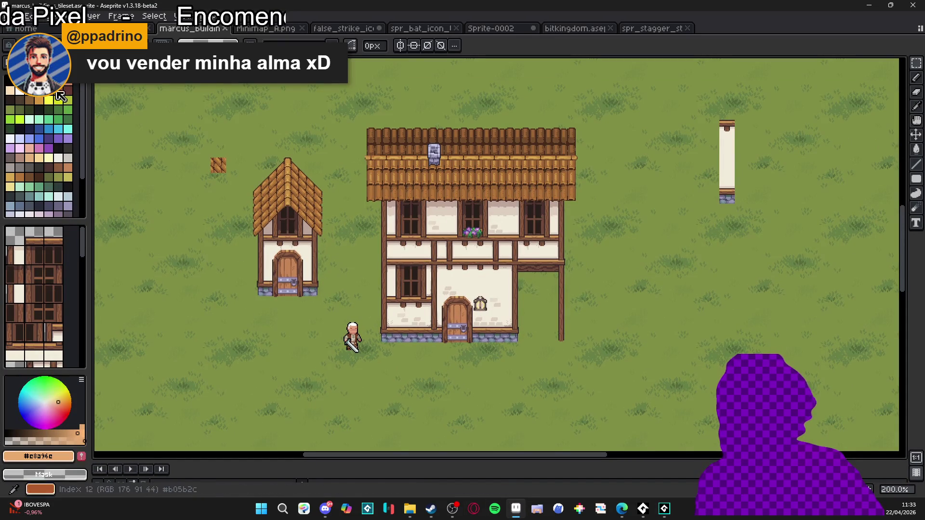
# Make red Idx-4 (b9451d) the foreground colour, check its hex code, then minimise Aseprite.
pyautogui.click(48, 80)
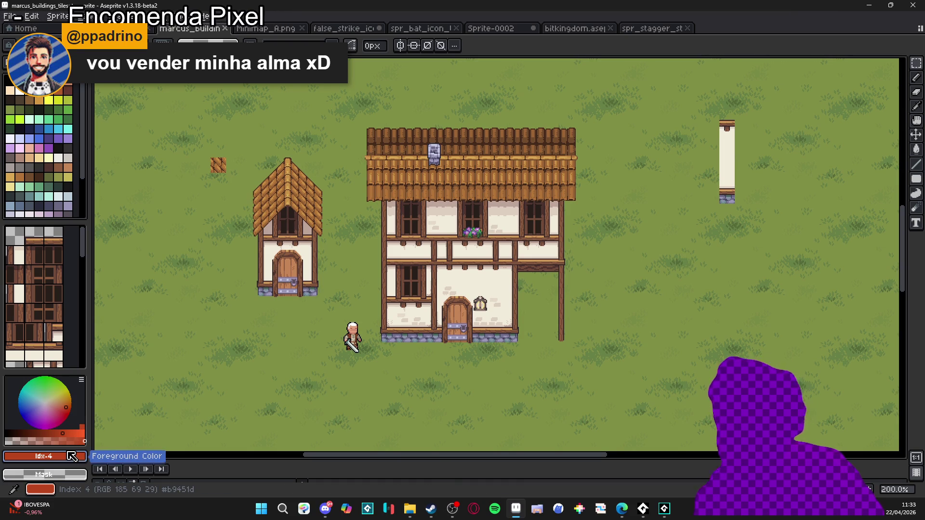
pyautogui.click(63, 456)
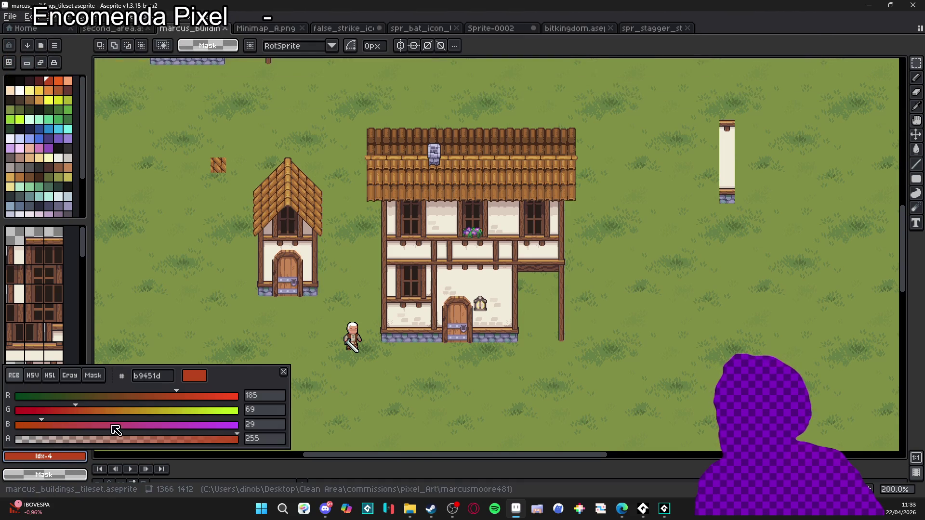
pyautogui.click(164, 381)
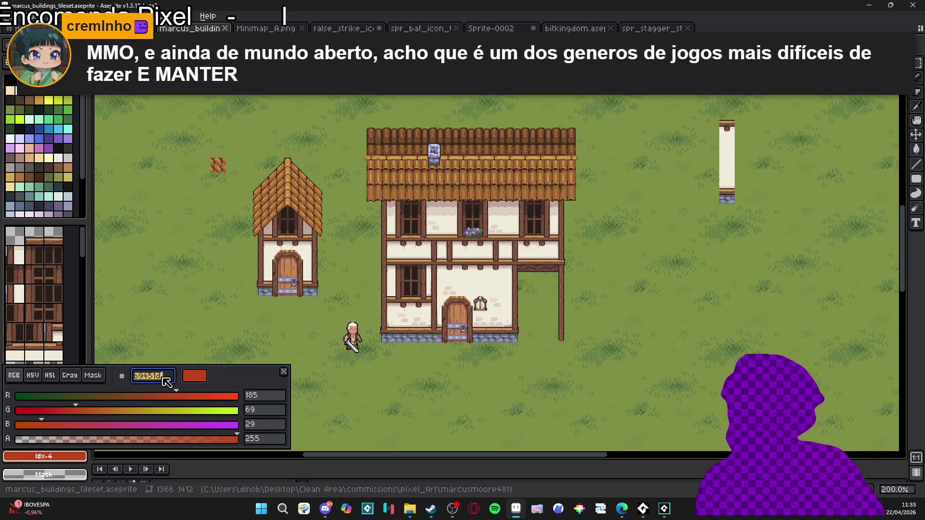
pyautogui.press('Escape')
pyautogui.click(871, 5)
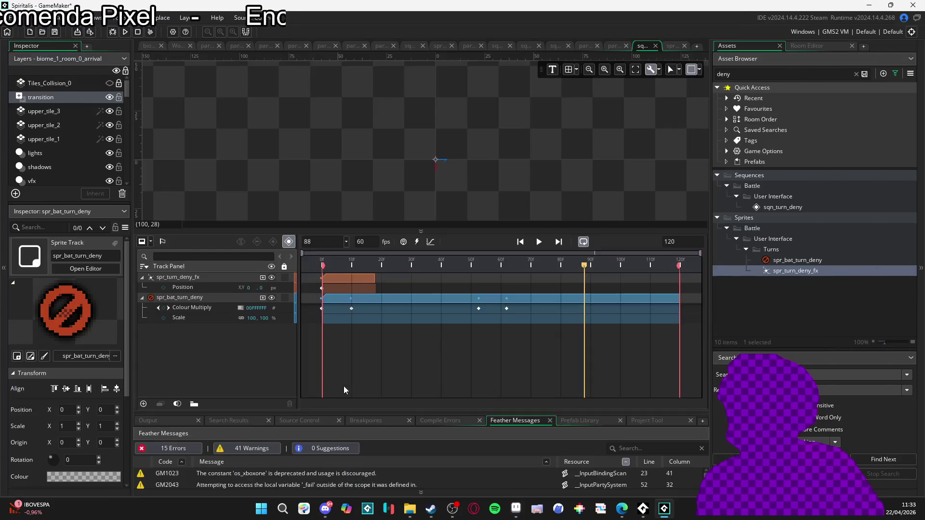
pyautogui.click(333, 263)
pyautogui.click(320, 264)
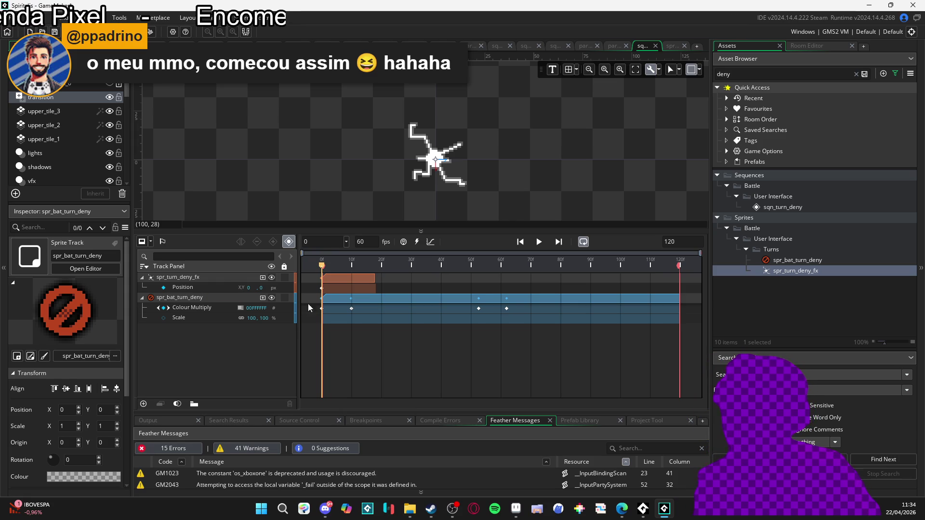
pyautogui.press('space')
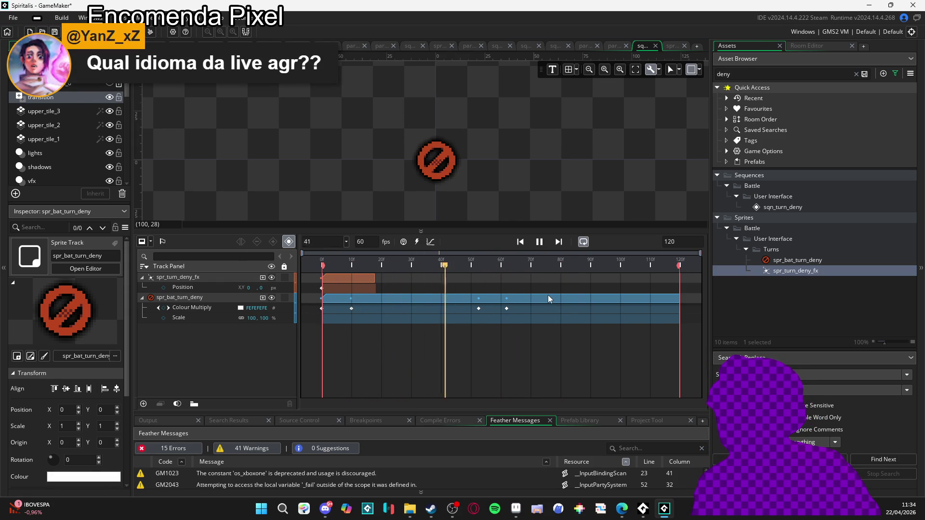
pyautogui.press('space')
pyautogui.click(436, 261)
pyautogui.press('space')
pyautogui.press('space')
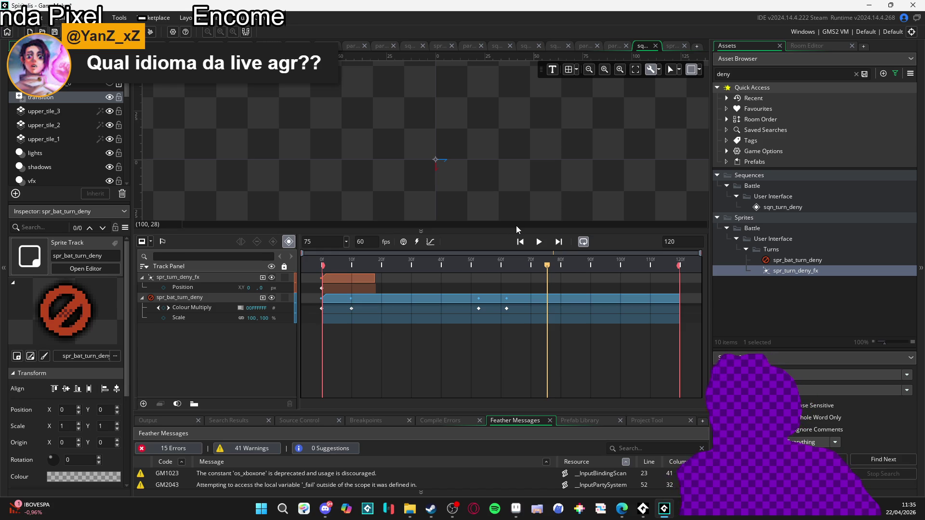
pyautogui.moveTo(486, 268)
pyautogui.mouseDown()
pyautogui.moveTo(472, 267)
pyautogui.moveTo(508, 266)
pyautogui.moveTo(446, 272)
pyautogui.mouseUp()
pyautogui.press('space')
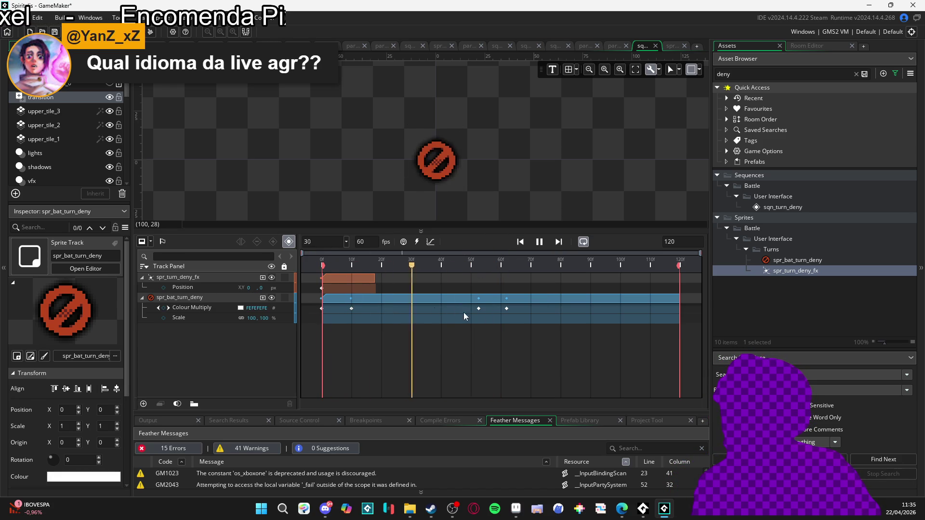
pyautogui.press('space')
pyautogui.press('space')
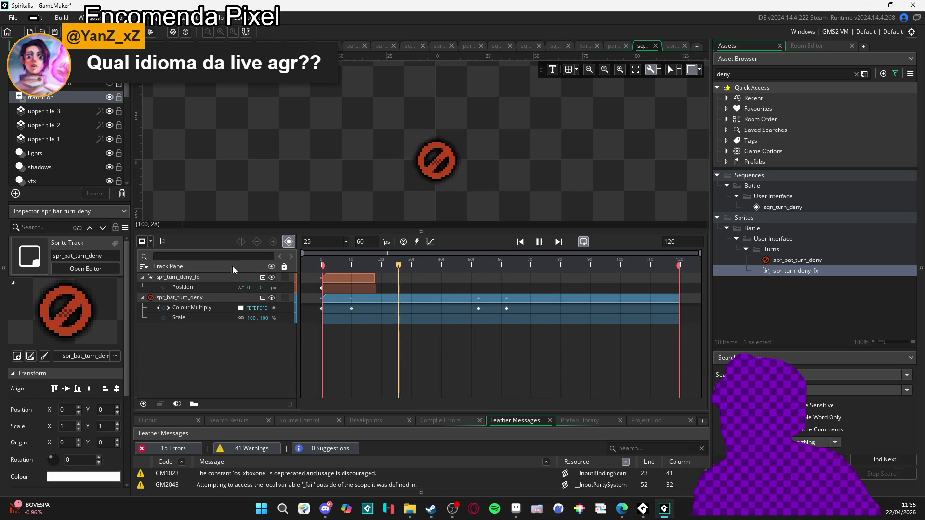
pyautogui.press('space')
pyautogui.press('space')
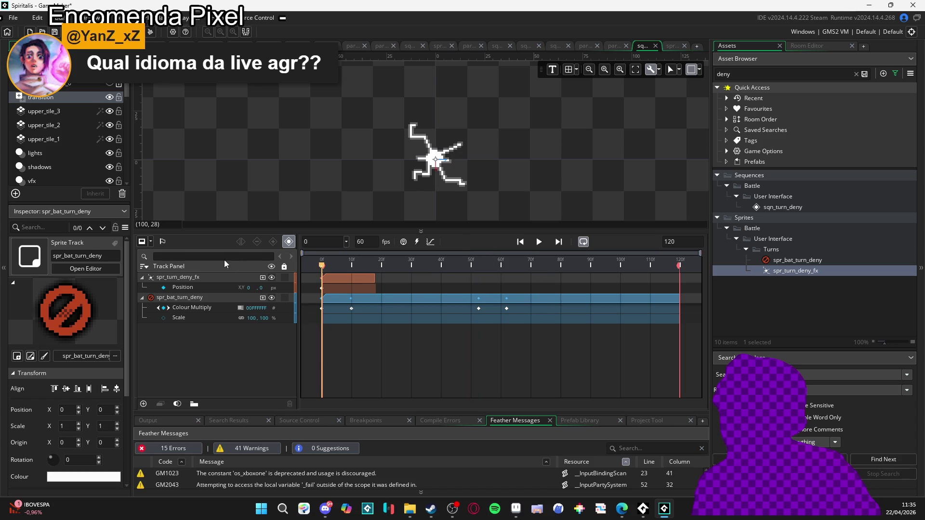
pyautogui.click(507, 267)
pyautogui.moveTo(509, 266)
pyautogui.mouseDown()
pyautogui.moveTo(466, 267)
pyautogui.moveTo(498, 272)
pyautogui.mouseUp()
pyautogui.press('Home')
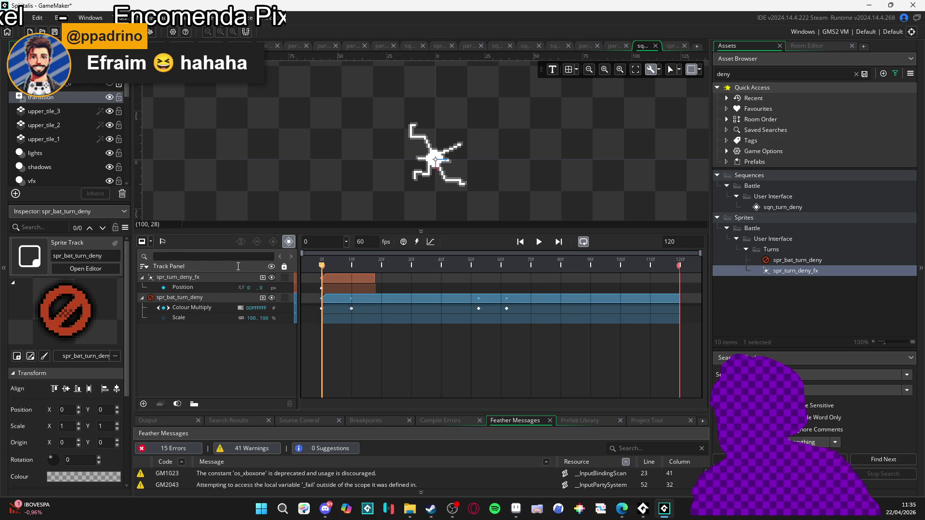
pyautogui.moveTo(337, 270); pyautogui.dragTo(268, 270)
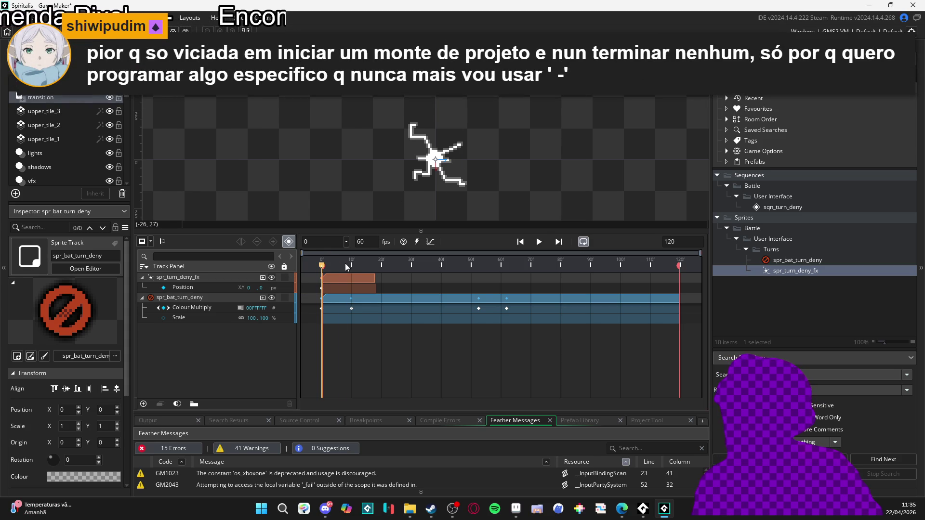
pyautogui.press('space')
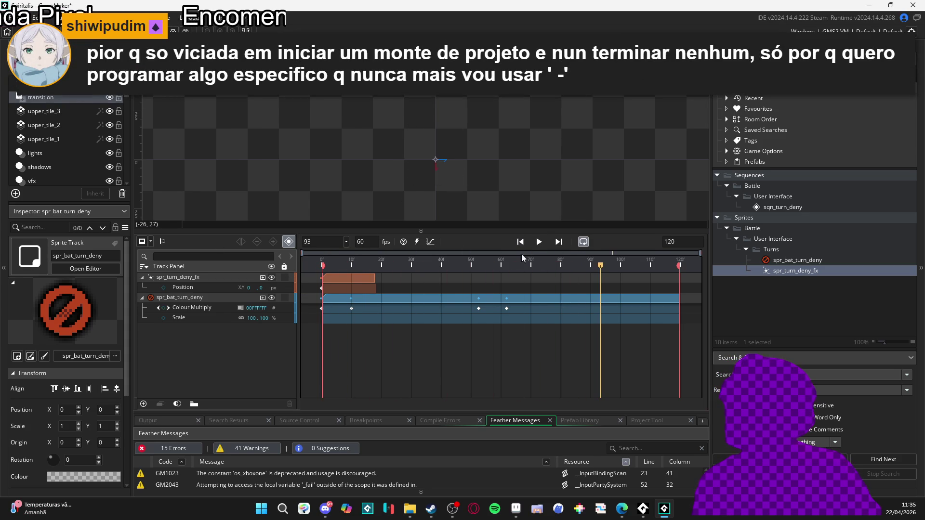
pyautogui.press('space')
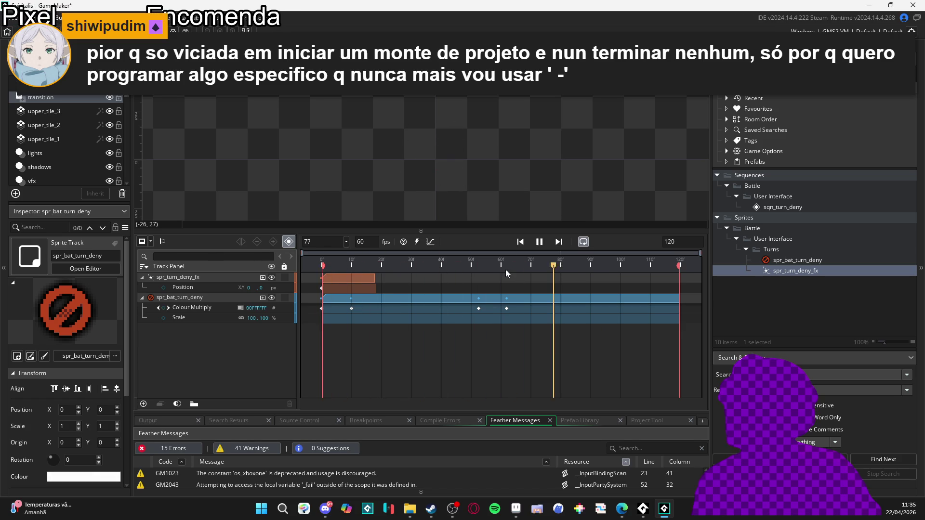
pyautogui.press('space')
pyautogui.moveTo(478, 272)
pyautogui.mouseDown()
pyautogui.moveTo(296, 257)
pyautogui.moveTo(521, 275)
pyautogui.mouseUp()
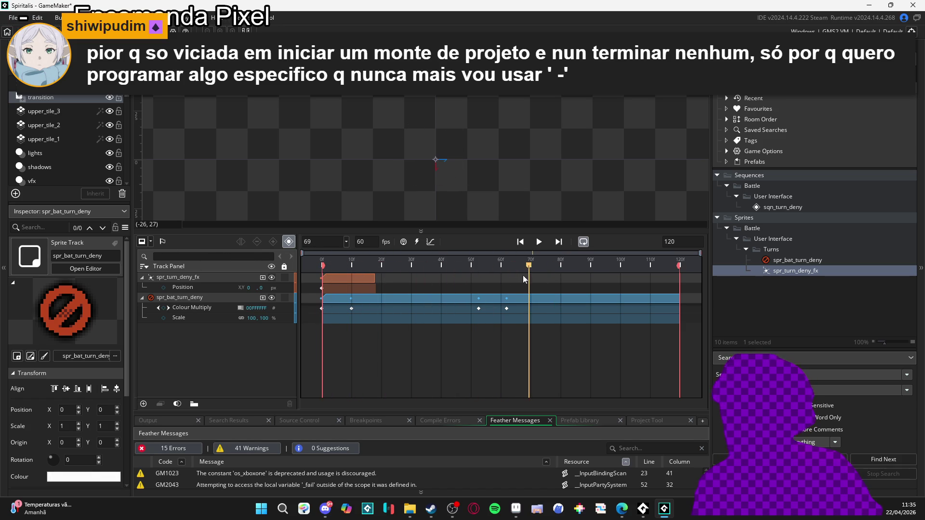
pyautogui.press('space')
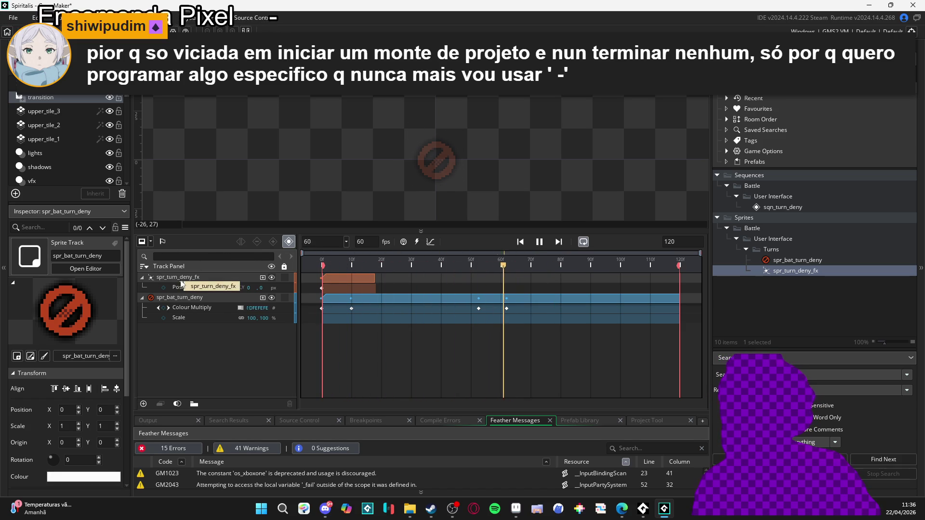
pyautogui.press('space')
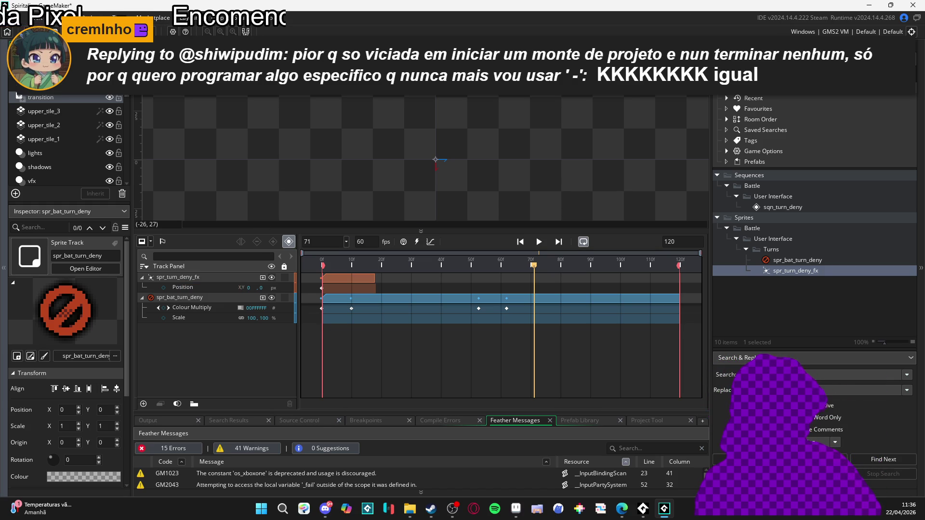
pyautogui.press('space')
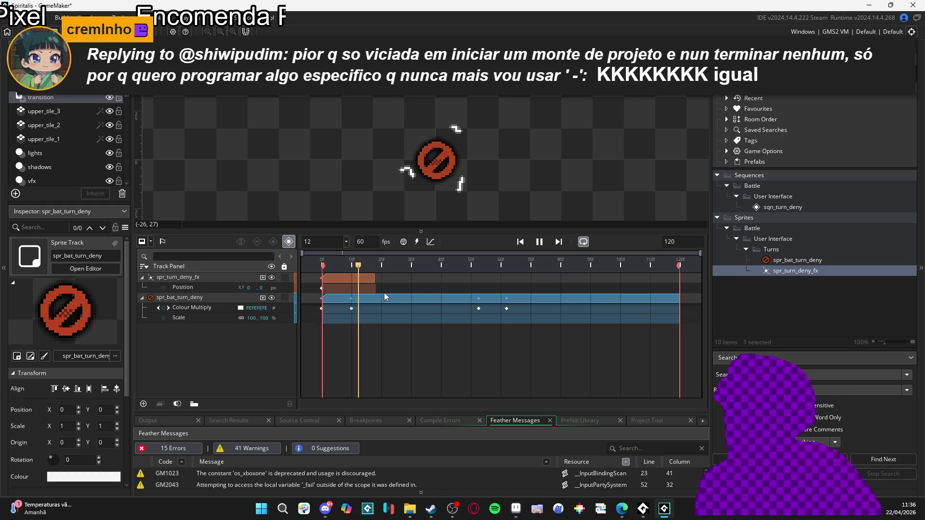
pyautogui.press('space')
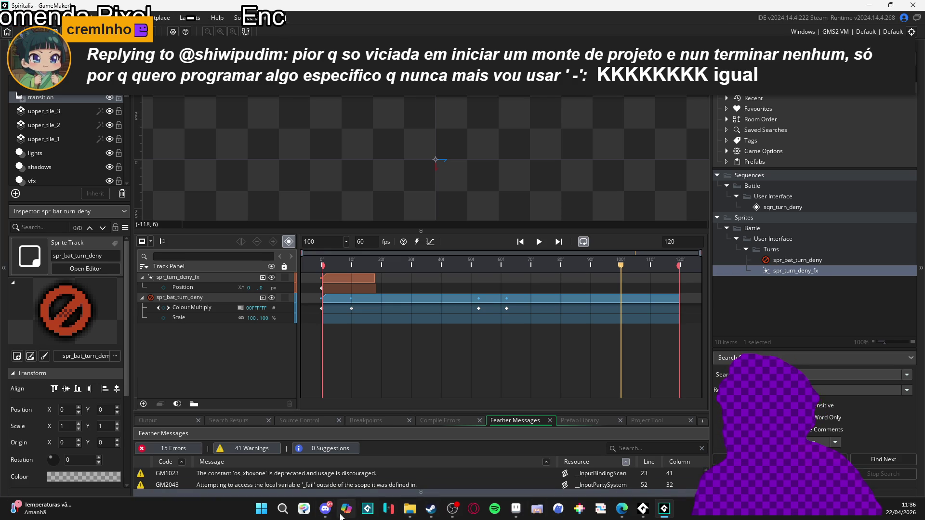
pyautogui.click(326, 509)
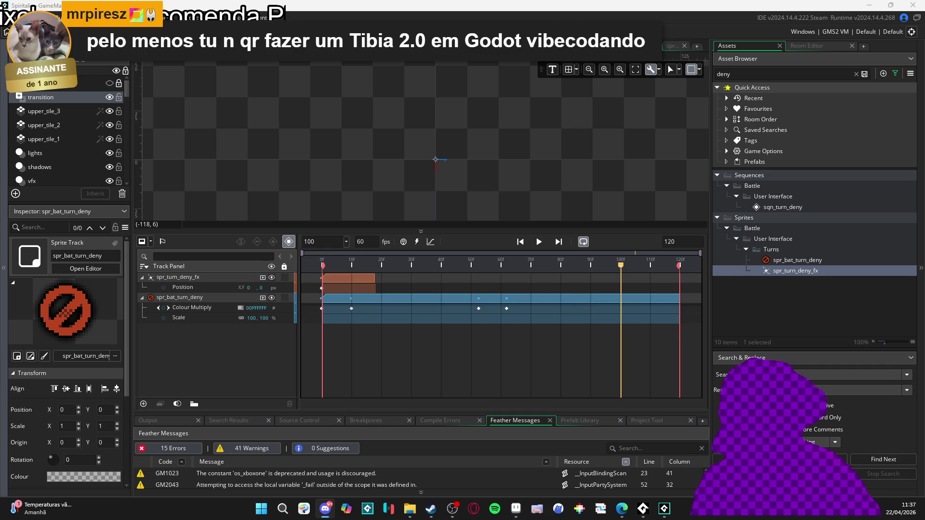
pyautogui.hotkey('alt', 'Tab')
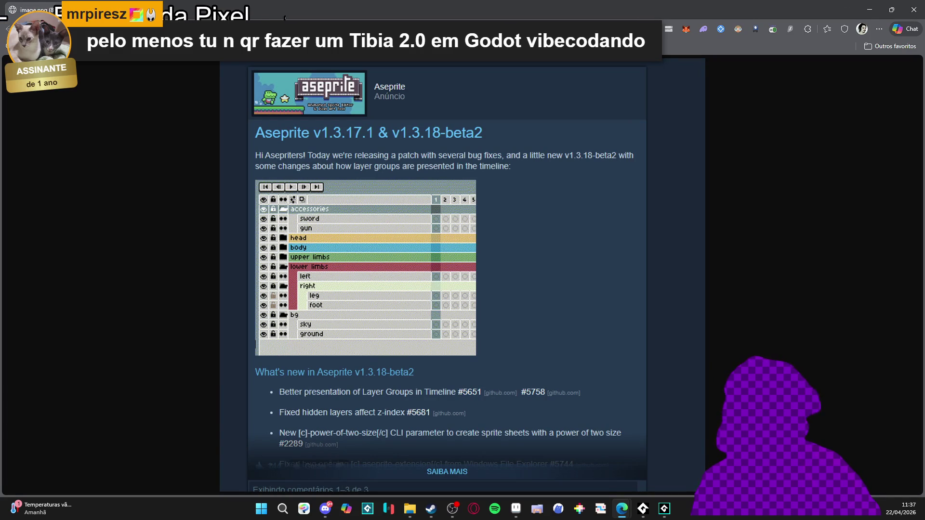
# Refocus the browser on the layer-group announcement, then switch back to Aseprite.
pyautogui.hotkey('alt', 'Tab')
pyautogui.click(185, 228)
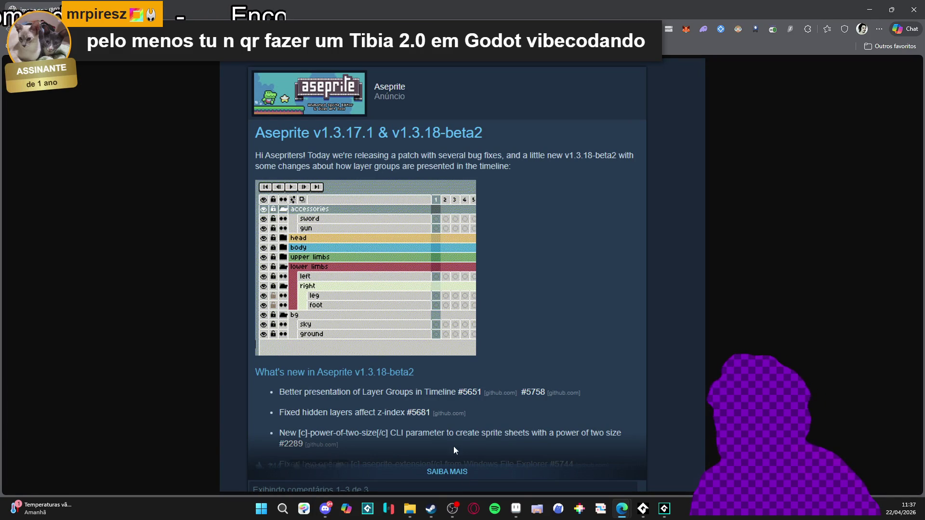
pyautogui.click(516, 509)
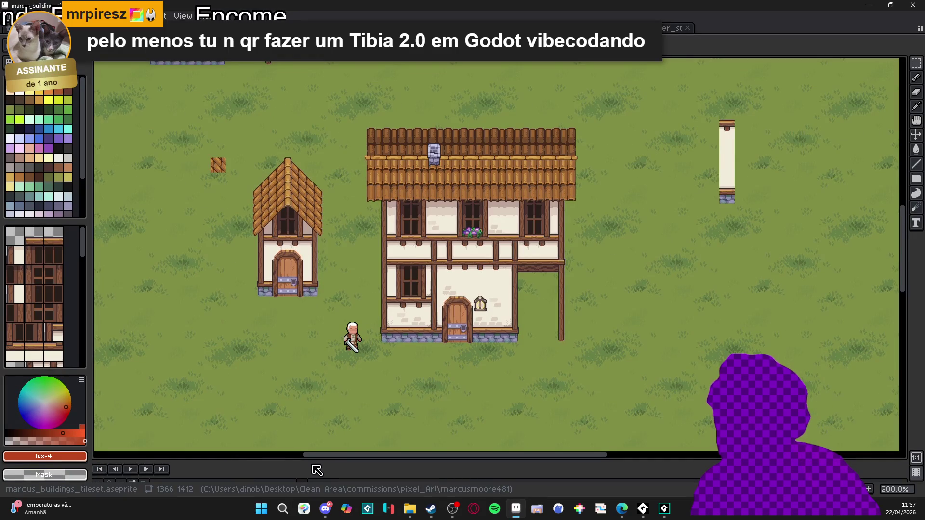
# In Minimap_A.png, create a new layer group Group 1 and a new Layer 1.
pyautogui.press('Tab')
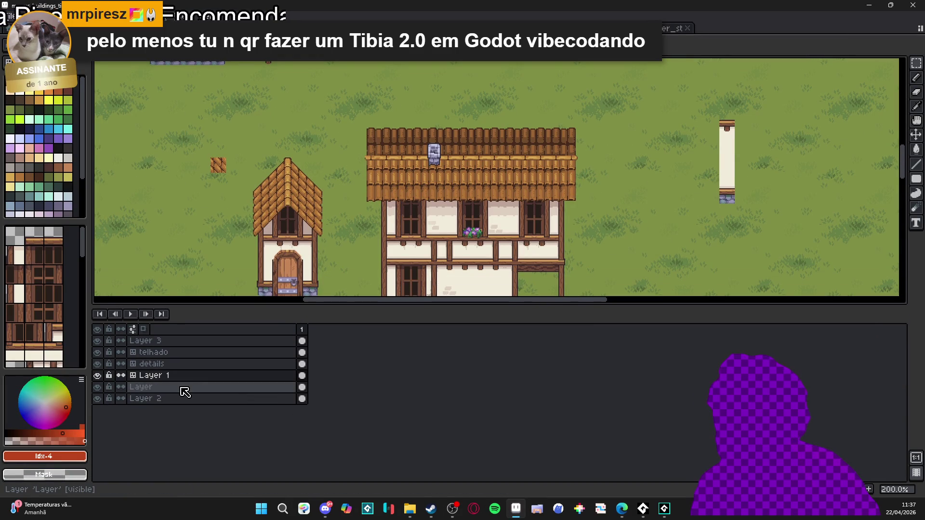
pyautogui.click(264, 28)
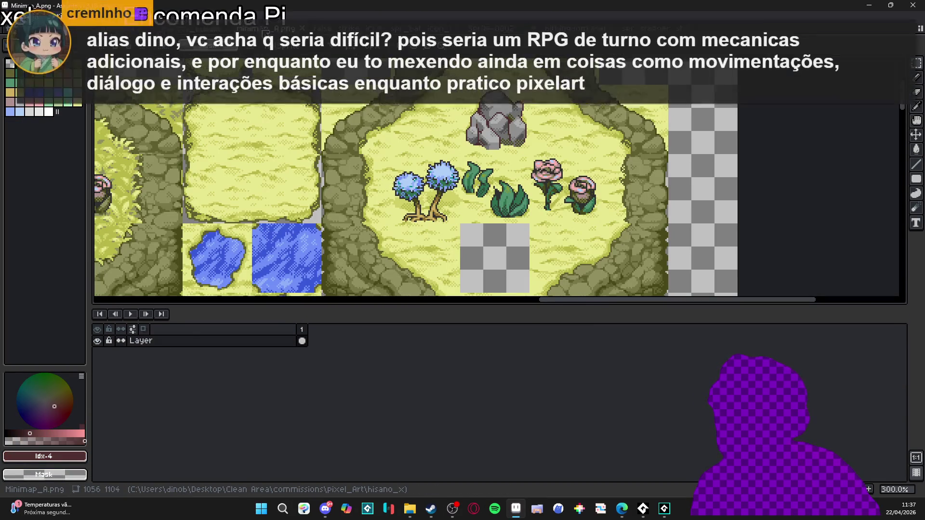
pyautogui.rightClick(188, 342)
pyautogui.moveTo(222, 358)
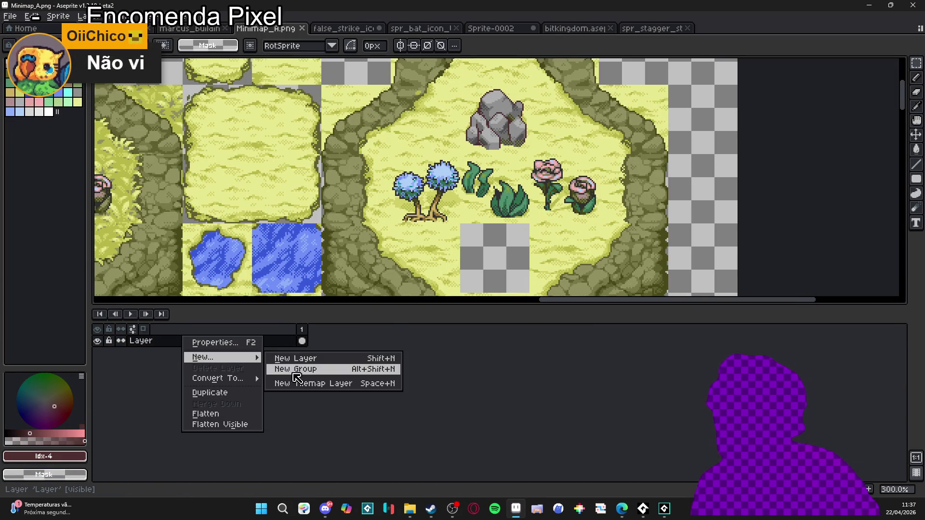
pyautogui.click(294, 371)
pyautogui.click(172, 353)
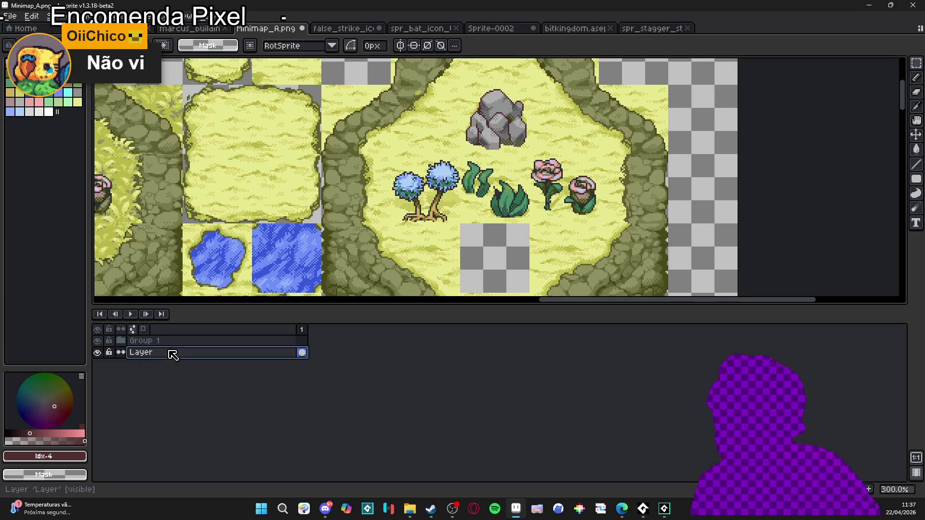
pyautogui.rightClick(174, 341)
pyautogui.moveTo(239, 360)
pyautogui.click(273, 362)
# Draw a dark-brown triangular stroke near the blue trees with the Pencil (B).
pyautogui.moveTo(202, 340)
pyautogui.mouseDown()
pyautogui.moveTo(161, 351)
pyautogui.moveTo(183, 357)
pyautogui.moveTo(156, 364)
pyautogui.moveTo(149, 353)
pyautogui.mouseUp()
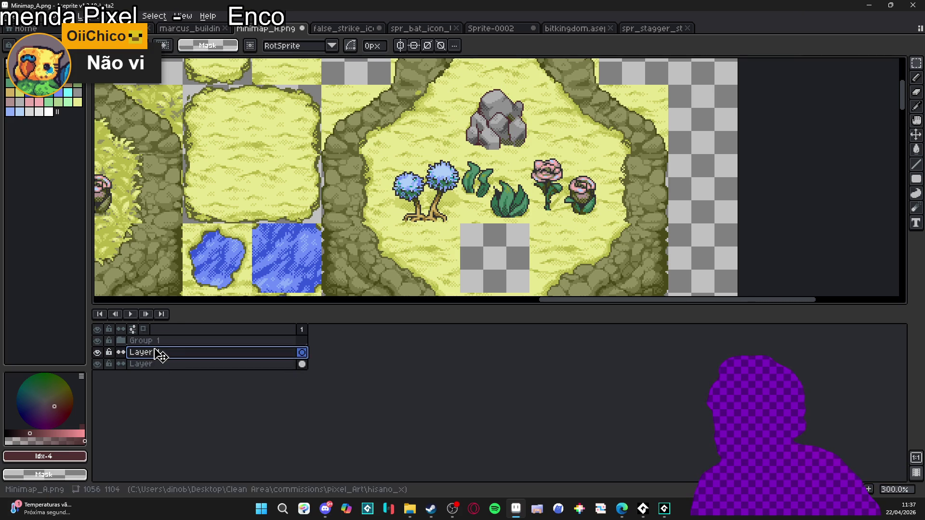
pyautogui.write('1')
pyautogui.click(175, 342)
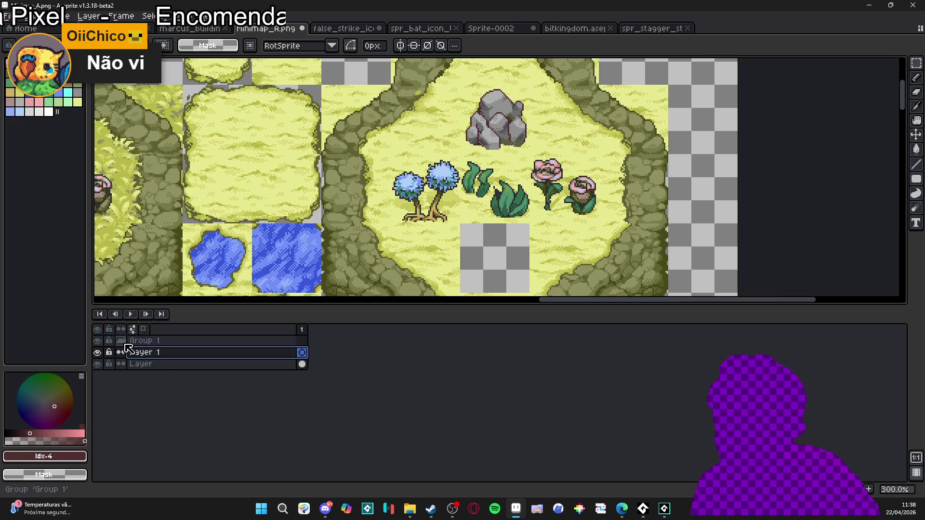
pyautogui.press('b')
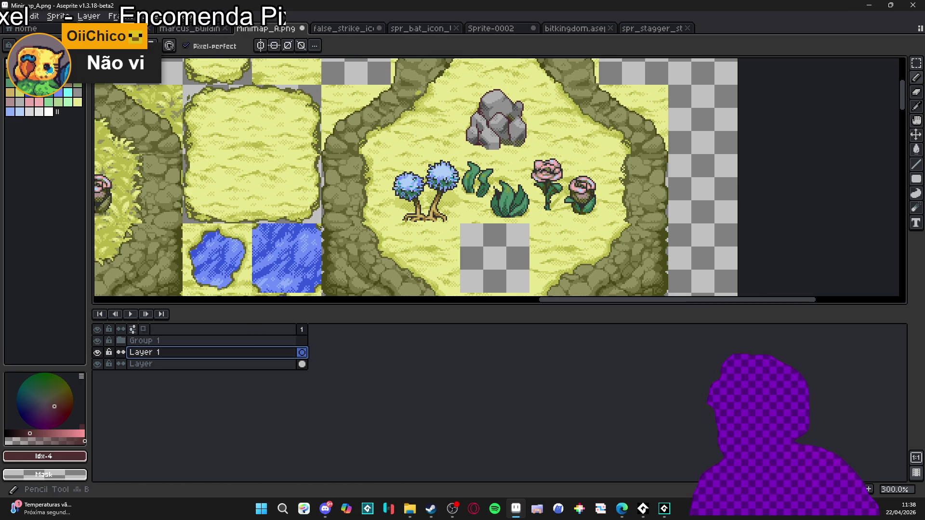
pyautogui.moveTo(337, 195)
pyautogui.mouseDown()
pyautogui.moveTo(349, 238)
pyautogui.moveTo(359, 208)
pyautogui.mouseUp()
# Reorder Layer 1 around Group 1, then expand the group and nest Layer 1 inside it.
pyautogui.moveTo(206, 353); pyautogui.dragTo(221, 347)
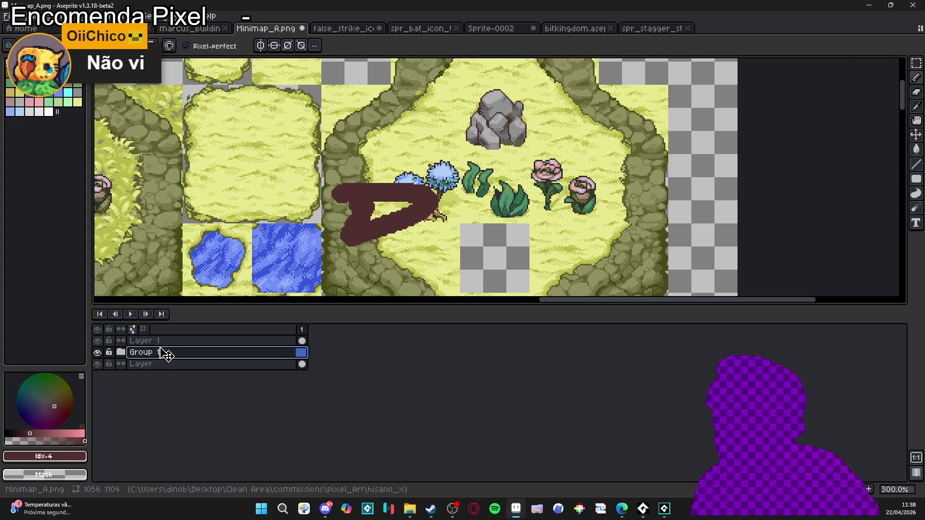
pyautogui.moveTo(165, 342)
pyautogui.mouseDown()
pyautogui.moveTo(166, 356)
pyautogui.moveTo(182, 347)
pyautogui.moveTo(176, 352)
pyautogui.mouseUp()
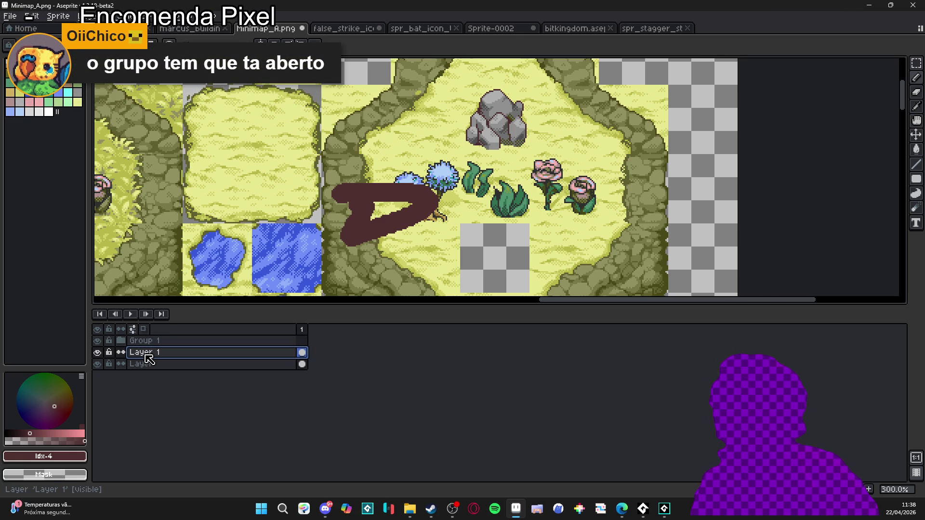
pyautogui.click(121, 341)
pyautogui.moveTo(159, 354)
pyautogui.mouseDown()
pyautogui.moveTo(168, 345)
pyautogui.moveTo(154, 353)
pyautogui.moveTo(160, 345)
pyautogui.mouseUp()
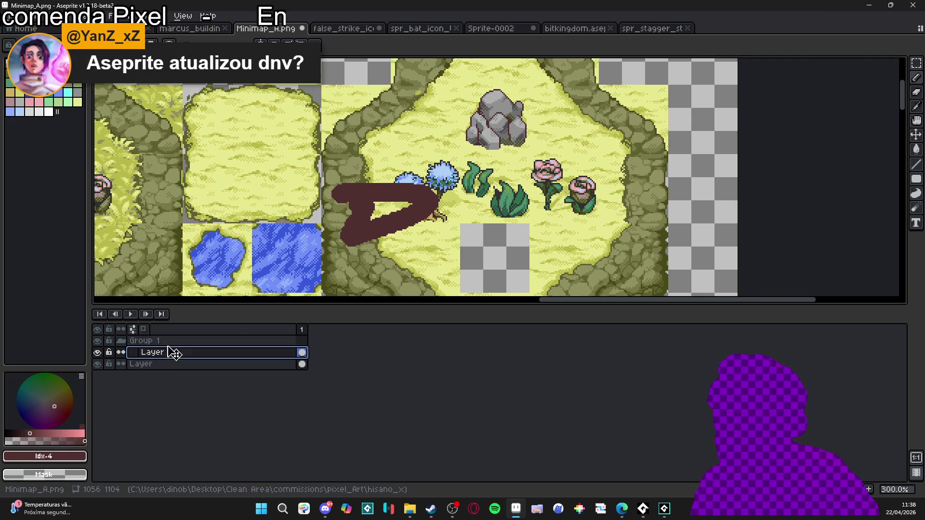
# Give Group 1 a pink #d186df colour tag in its layer properties.
pyautogui.click(174, 342)
pyautogui.rightClick(158, 342)
pyautogui.moveTo(198, 365)
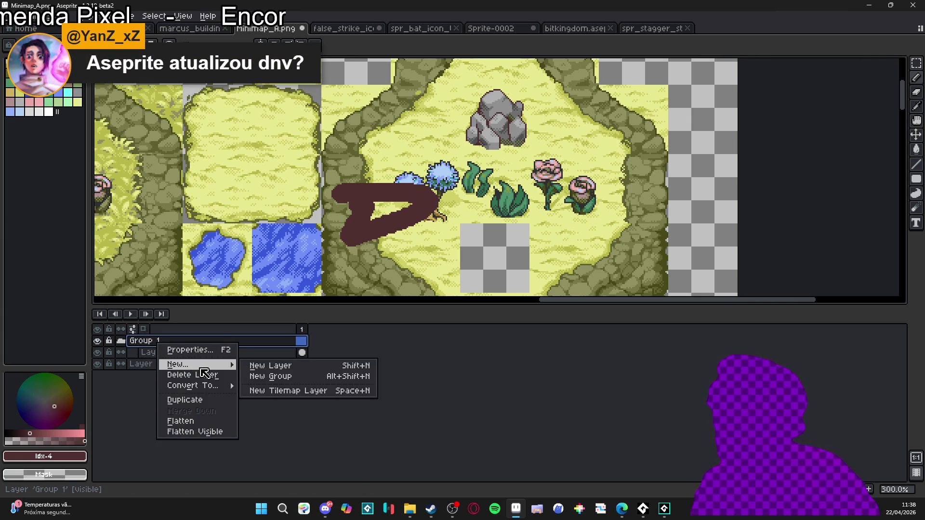
pyautogui.click(148, 341)
pyautogui.doubleClick(146, 341)
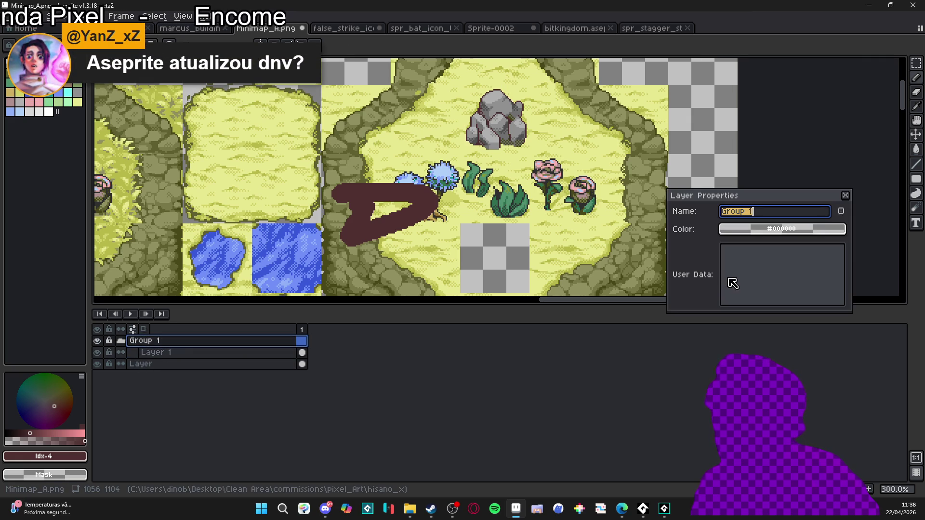
pyautogui.click(767, 226)
pyautogui.click(762, 248)
pyautogui.click(486, 343)
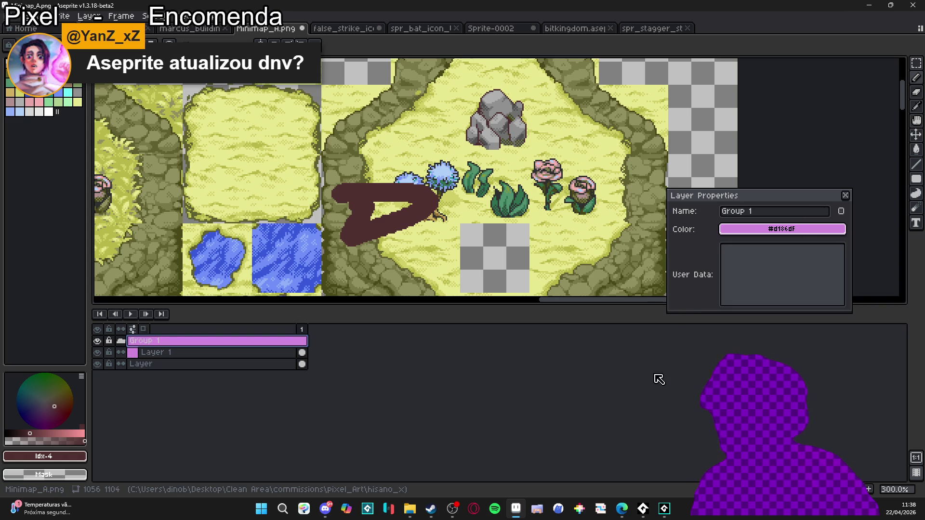
pyautogui.click(846, 195)
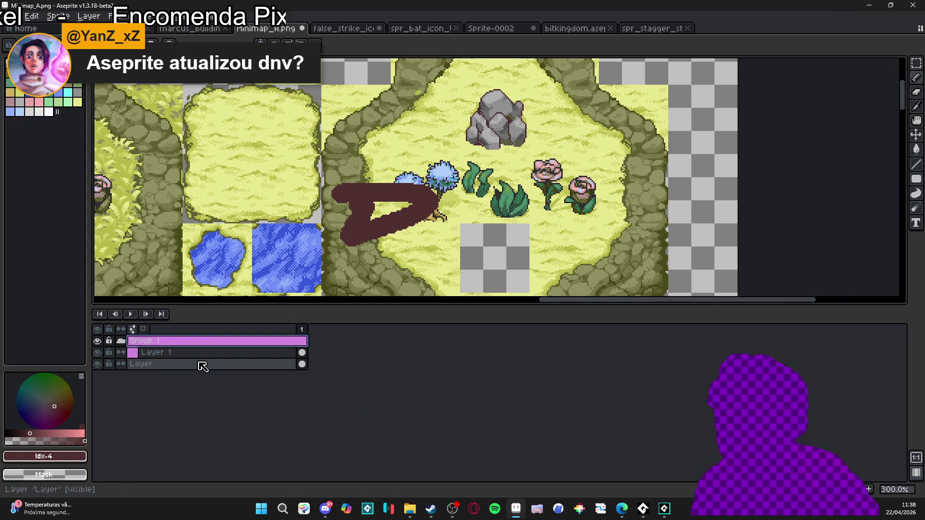
# Toggle Group 1 folded and unfolded, leave it collapsed, and undo the last layer move.
pyautogui.click(118, 350)
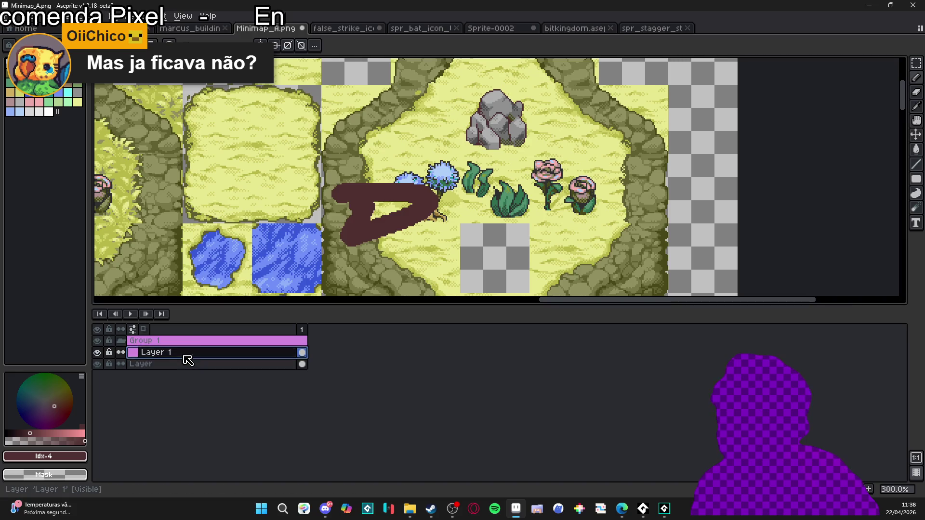
pyautogui.click(192, 352)
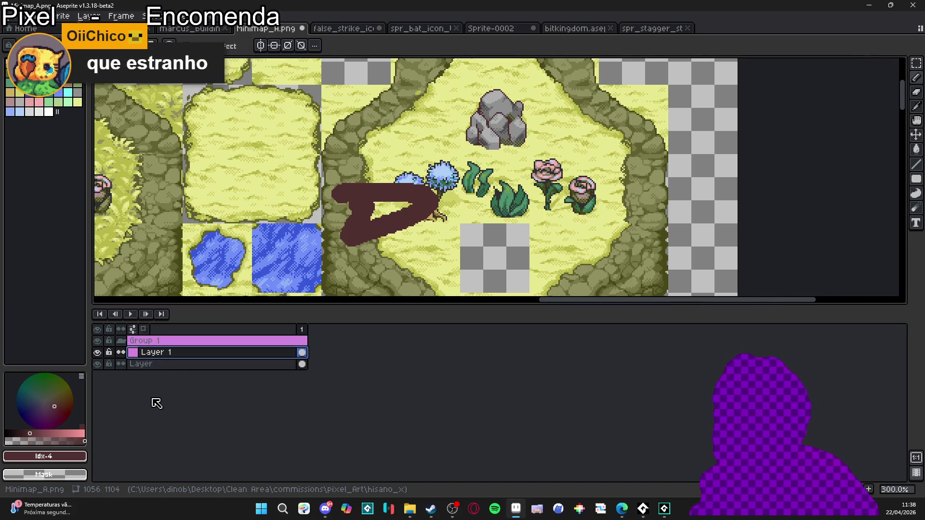
pyautogui.click(153, 364)
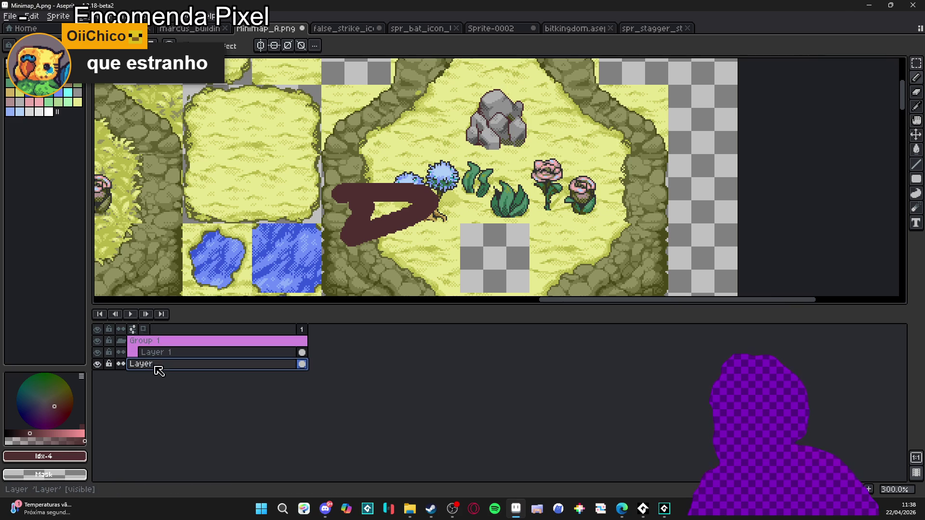
pyautogui.click(122, 341)
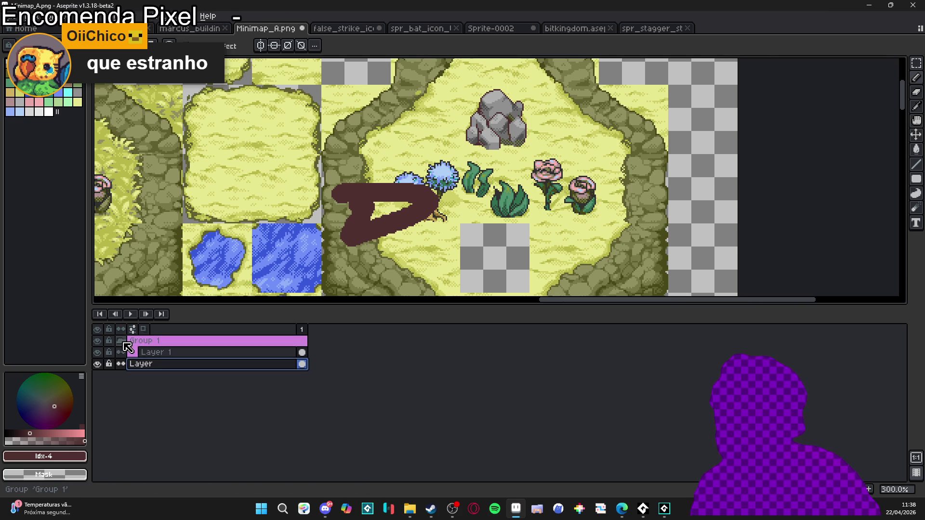
pyautogui.click(122, 342)
pyautogui.click(123, 342)
pyautogui.click(122, 342)
pyautogui.click(124, 343)
pyautogui.click(163, 367)
pyautogui.click(163, 367)
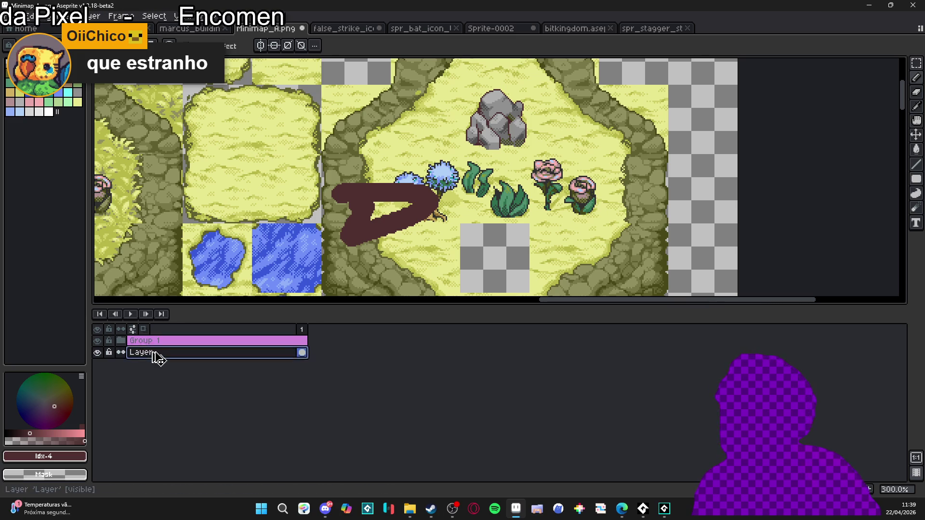
pyautogui.hotkey('ctrl', 'z')
pyautogui.hotkey('ctrl', 'z')
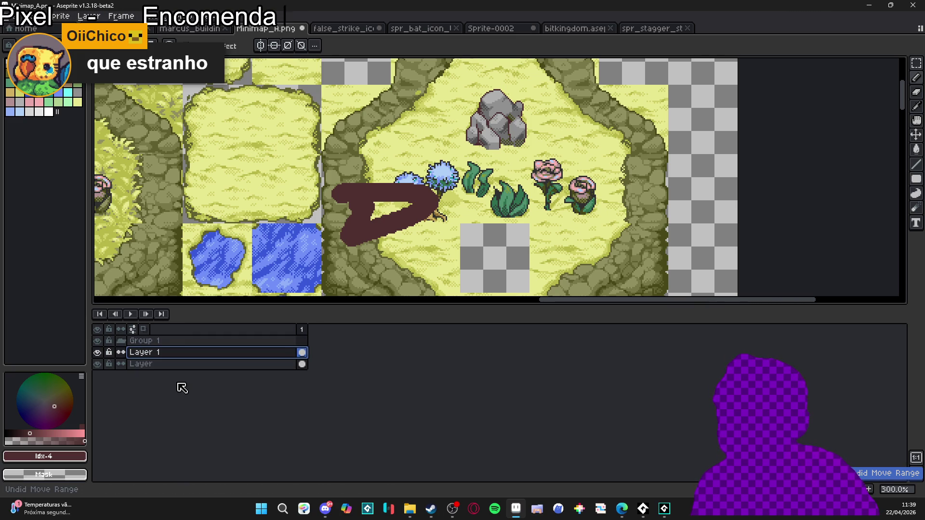
# Close the bitkingdom document and close Sprite-0002 without saving.
pyautogui.click(568, 29)
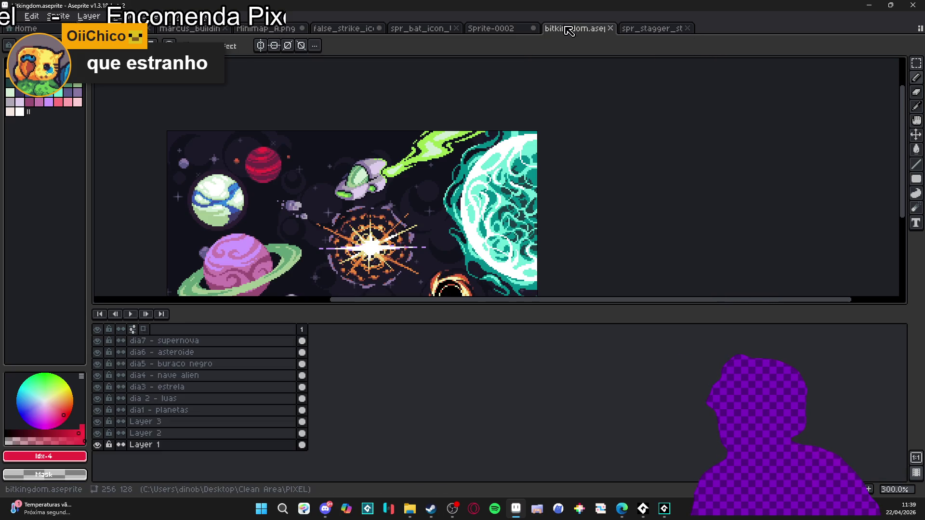
pyautogui.click(610, 28)
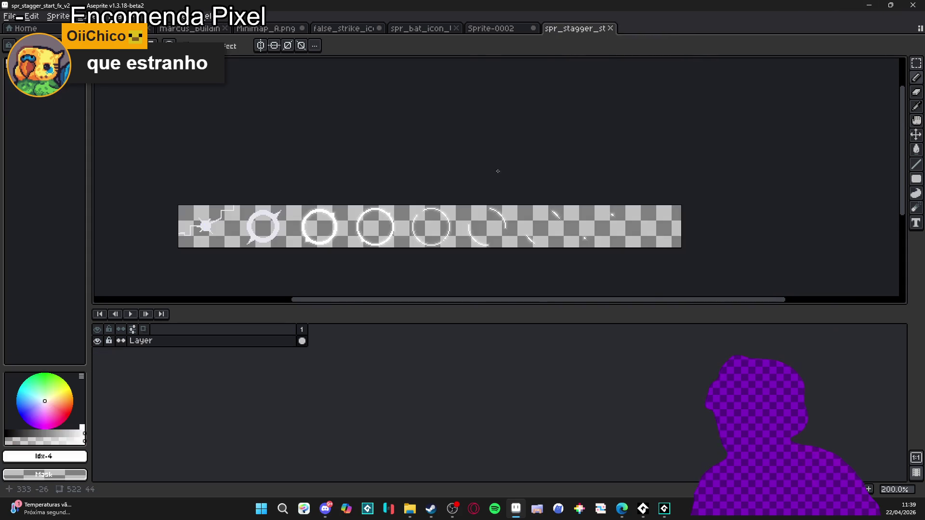
pyautogui.click(522, 29)
pyautogui.click(533, 29)
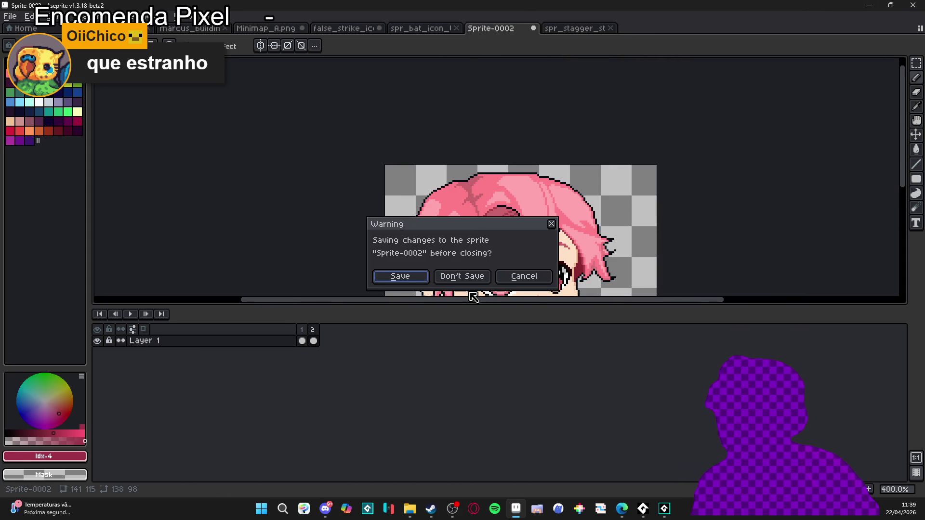
pyautogui.click(462, 275)
# Close the turn-deny icon file, minimise Aseprite, and return to the GameMaker sequence.
pyautogui.click(428, 29)
pyautogui.click(455, 29)
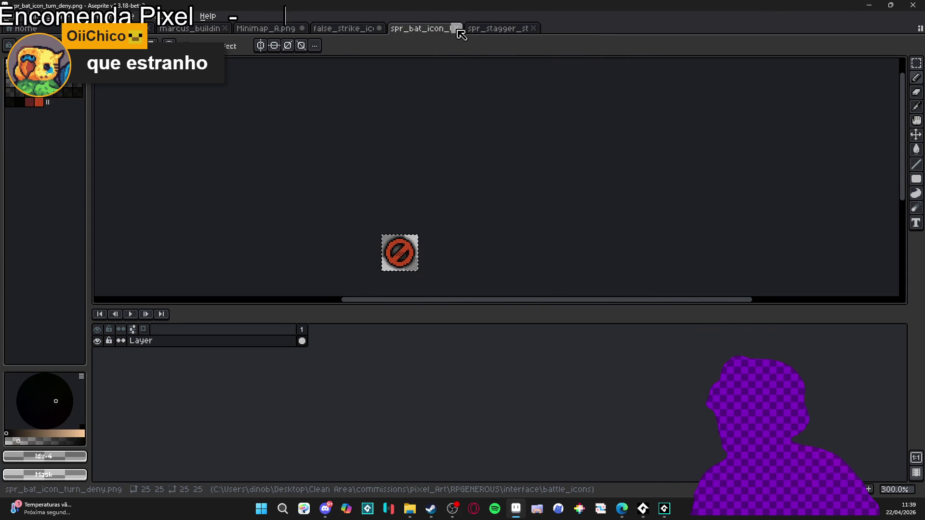
pyautogui.click(351, 30)
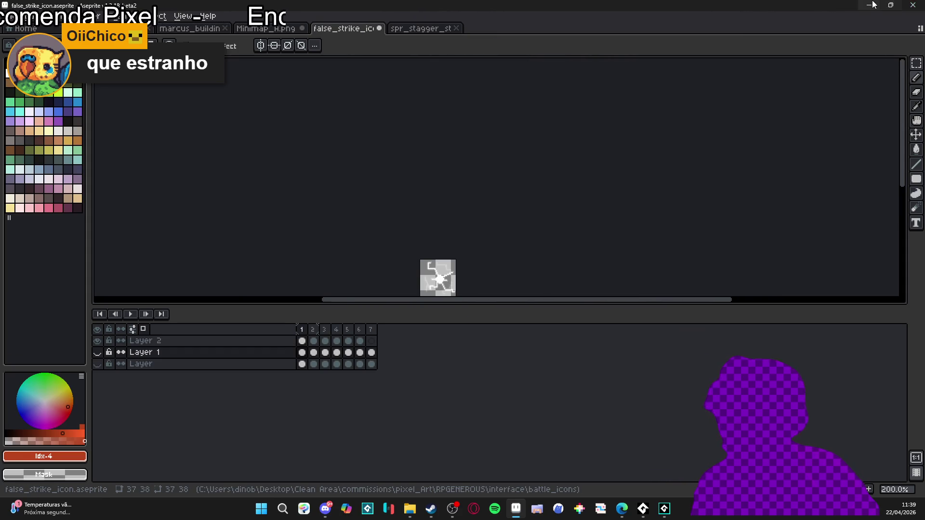
pyautogui.click(869, 4)
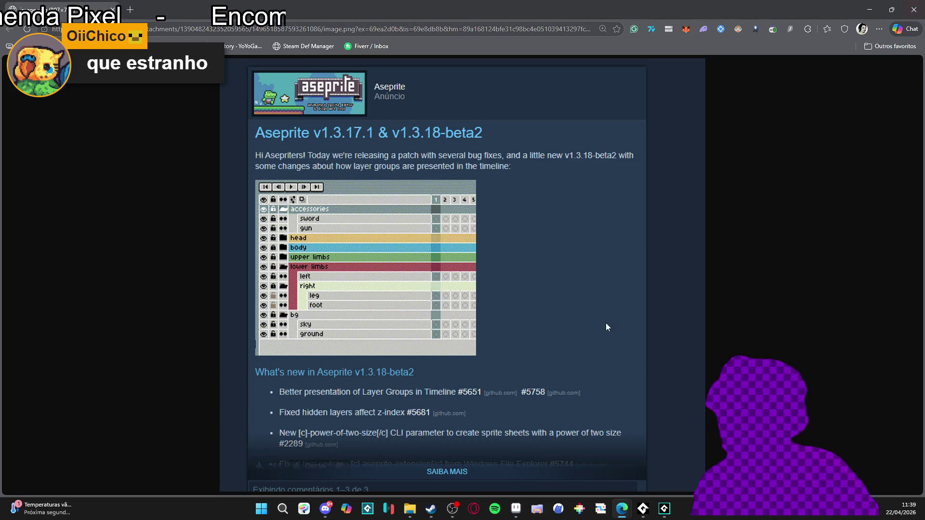
pyautogui.click(642, 509)
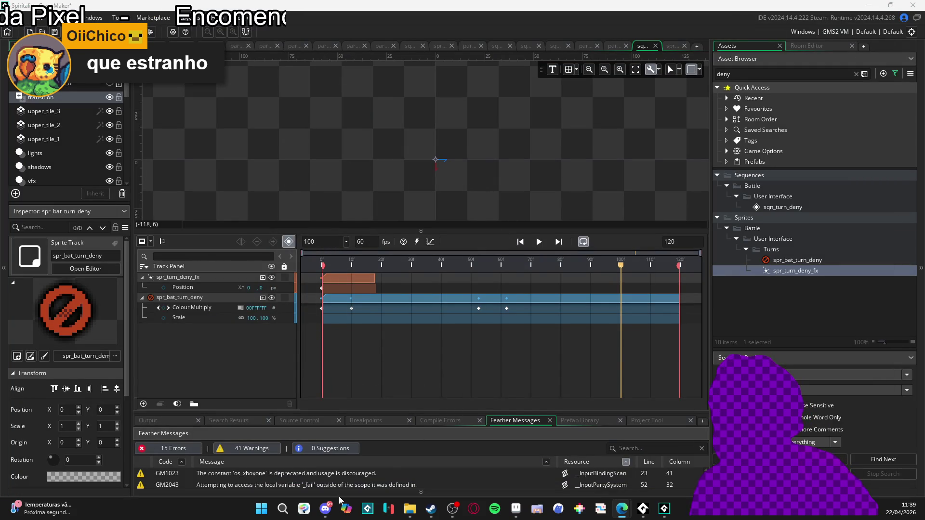
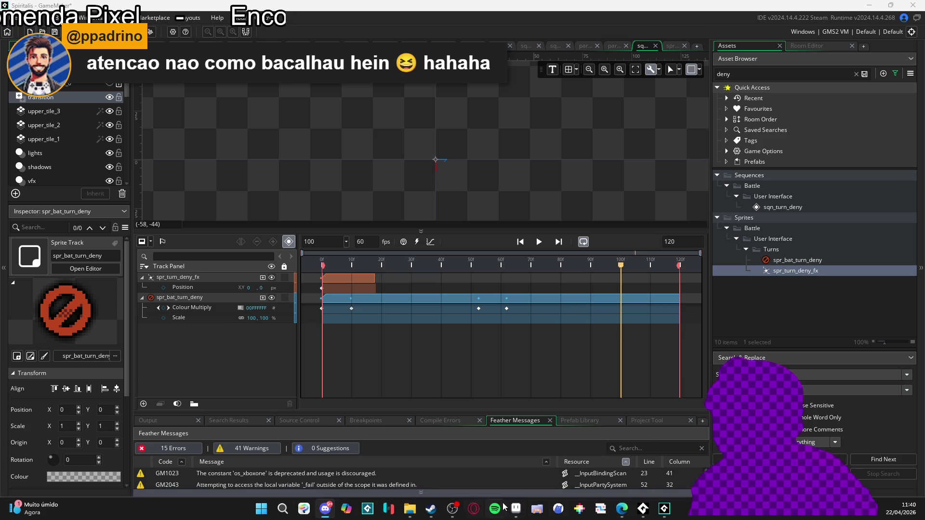
# Bring Aseprite to the front from the Windows taskbar, leaving the GameMaker sequence editor.
pyautogui.click(516, 509)
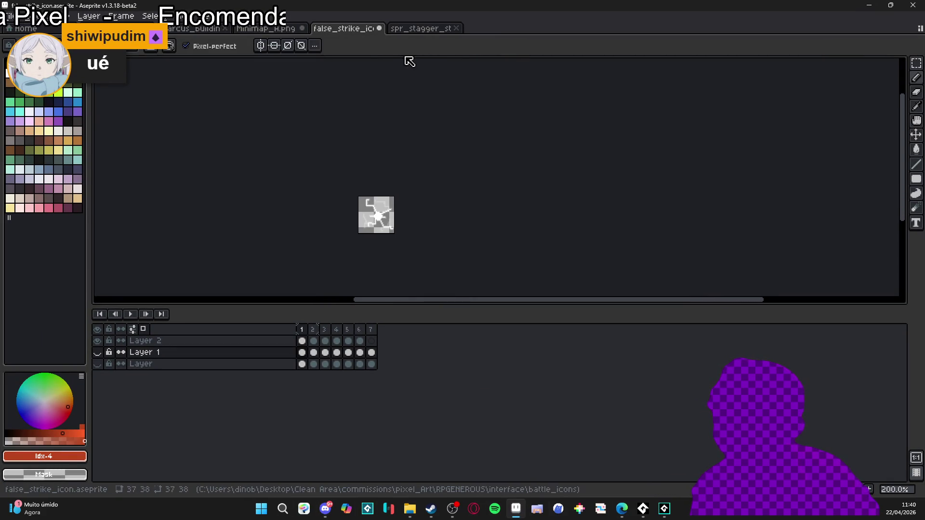
# Close the spr_stagger_start_fx_v2.png tab, return to Minimap_A.png, then bring up File Explorer.
pyautogui.moveTo(392, 202); pyautogui.dragTo(372, 191)
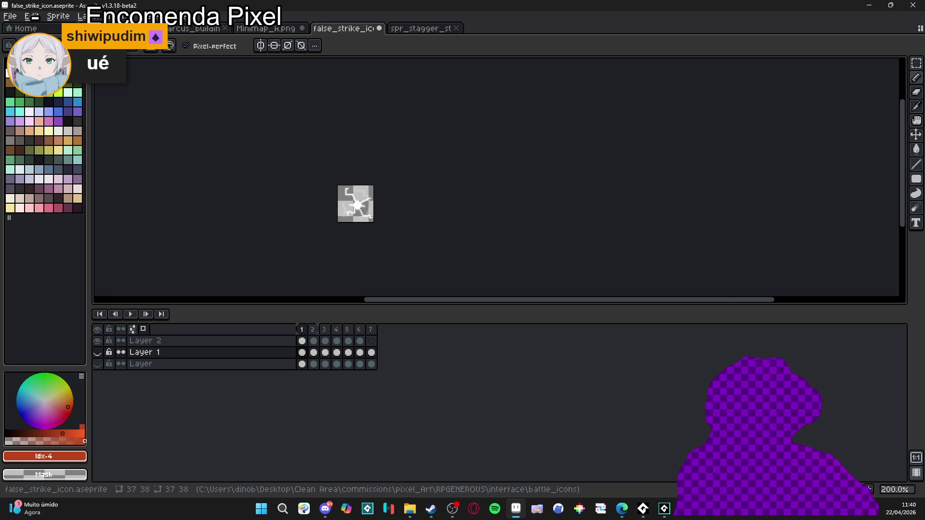
pyautogui.hotkey('alt', 'Tab')
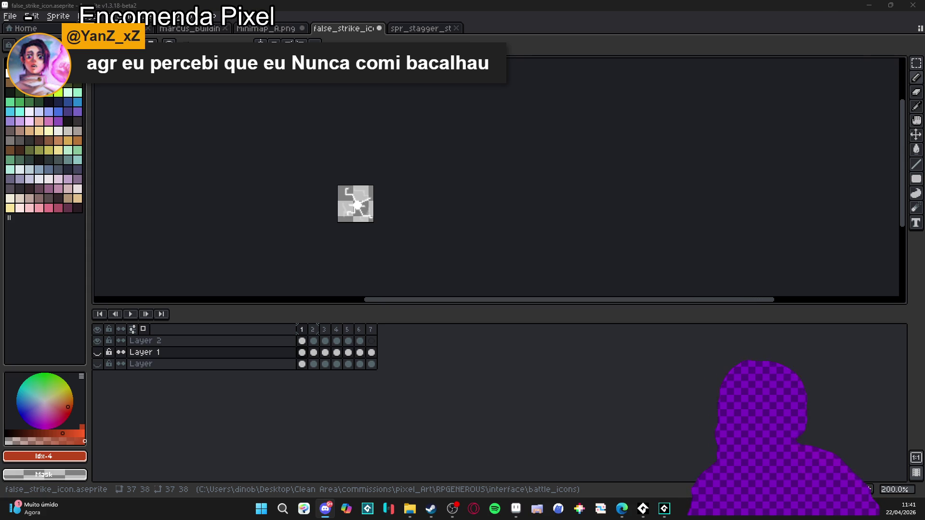
pyautogui.click(421, 28)
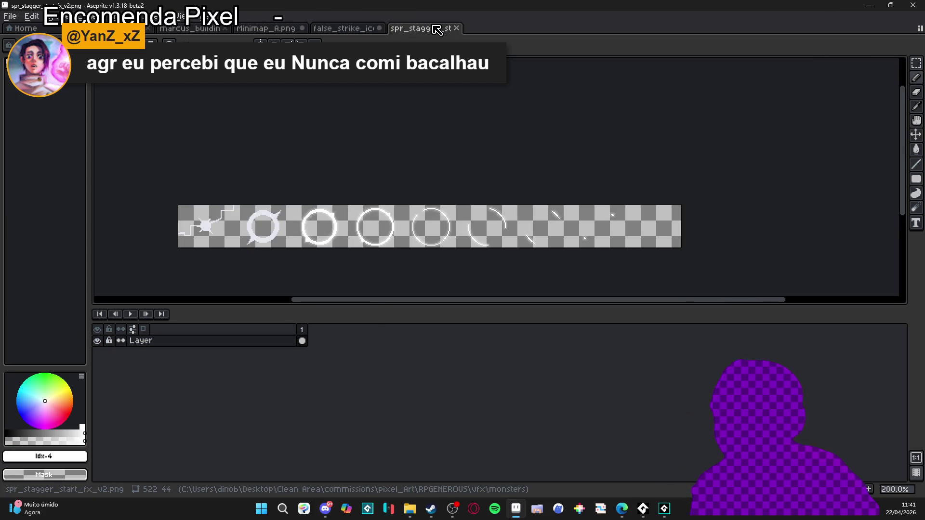
pyautogui.click(455, 28)
pyautogui.click(267, 28)
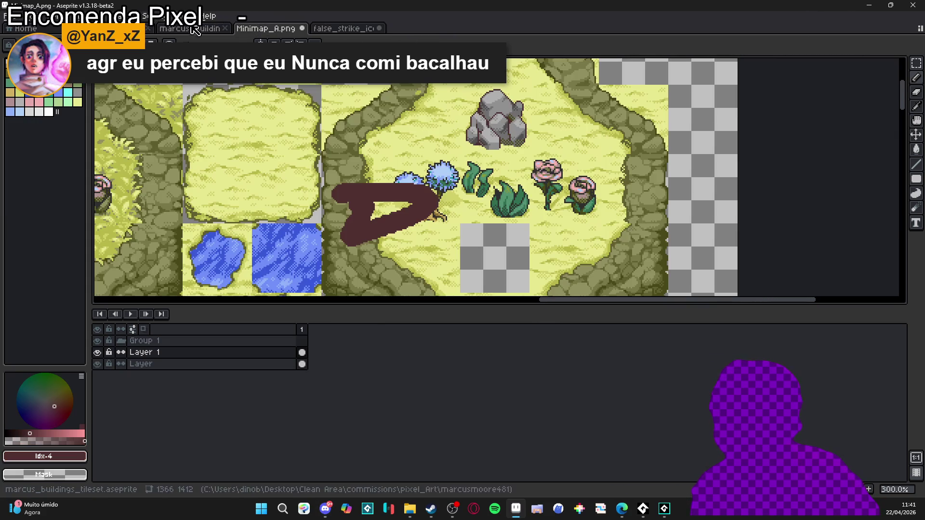
pyautogui.click(409, 508)
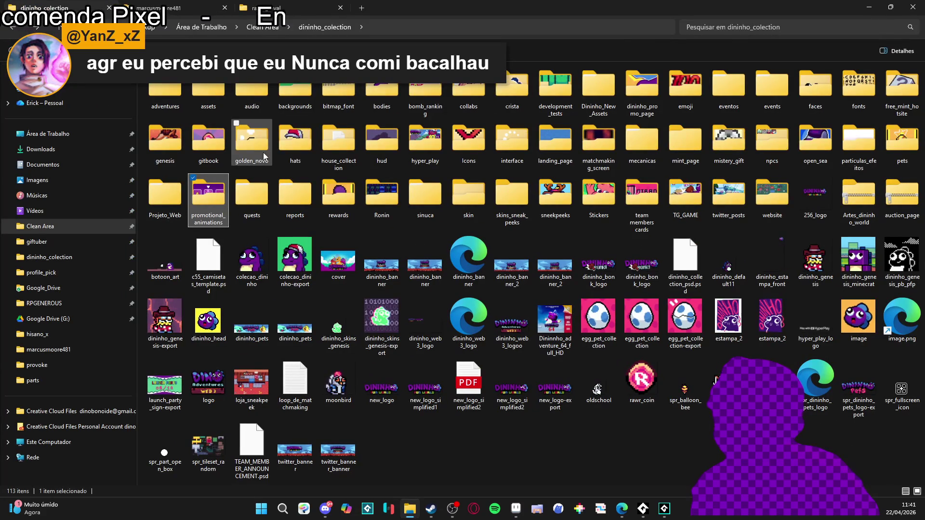
# Preview the Items.png mockup in the RPGENEROUS interface folder.
pyautogui.click(59, 304)
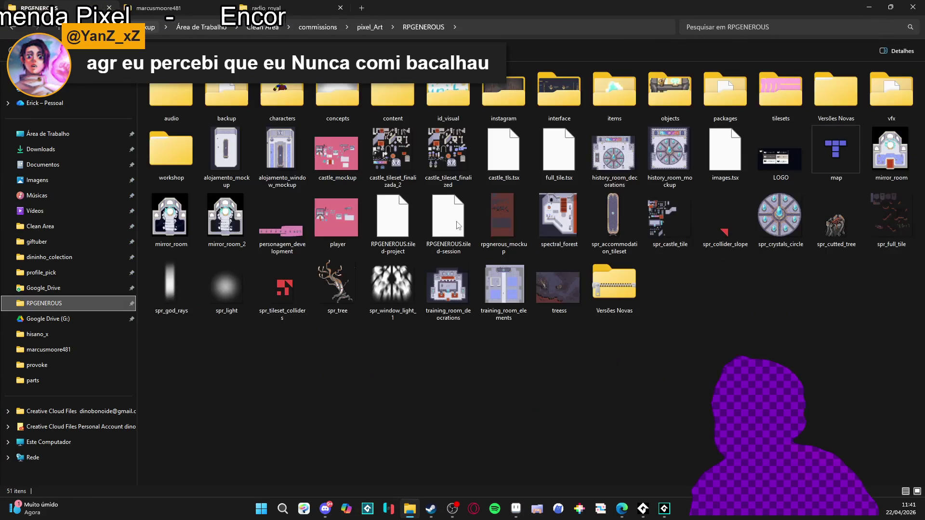
pyautogui.doubleClick(559, 91)
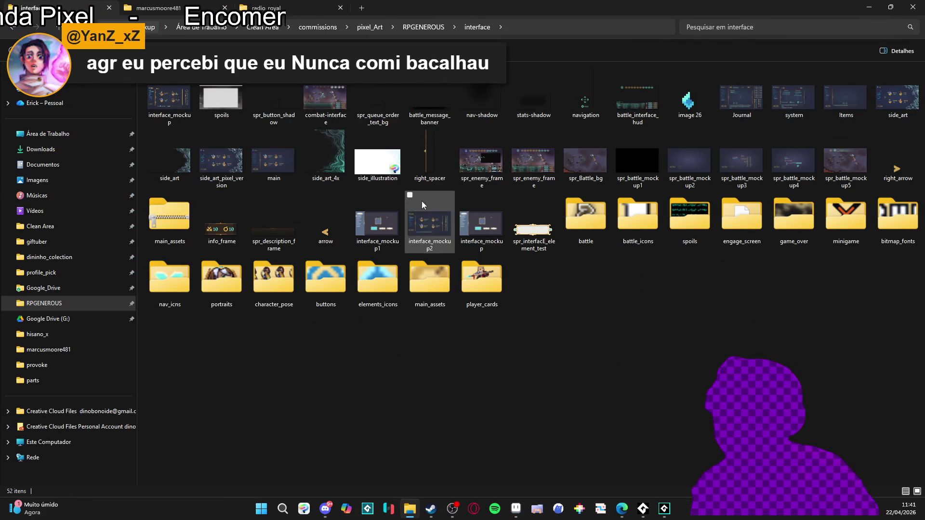
pyautogui.click(588, 205)
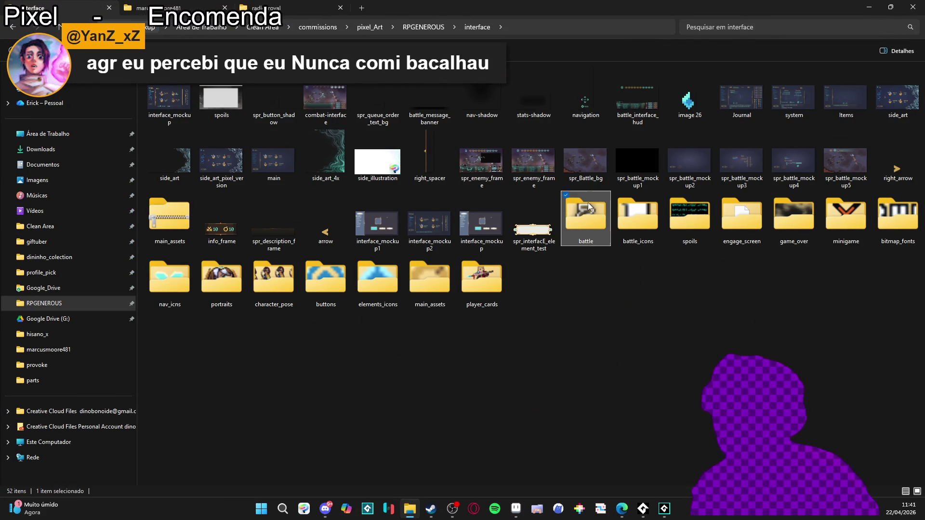
pyautogui.write('it')
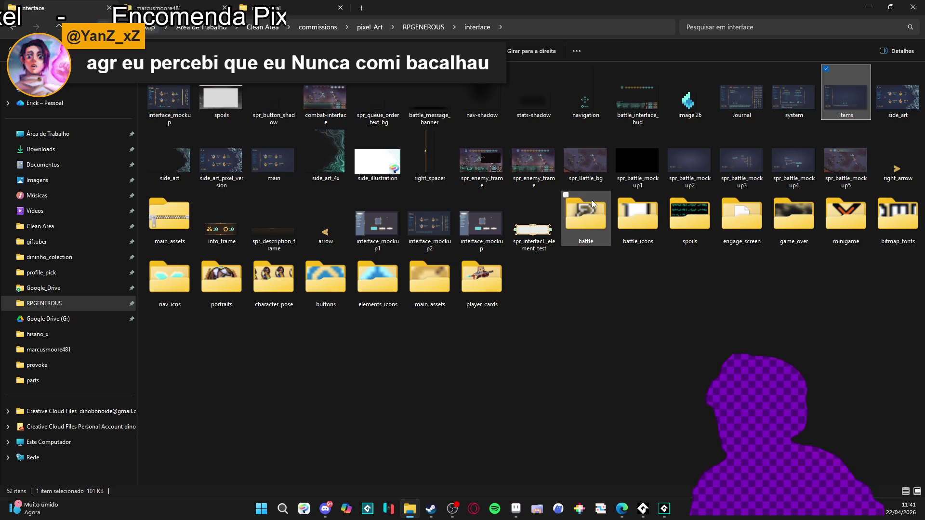
pyautogui.press('Return')
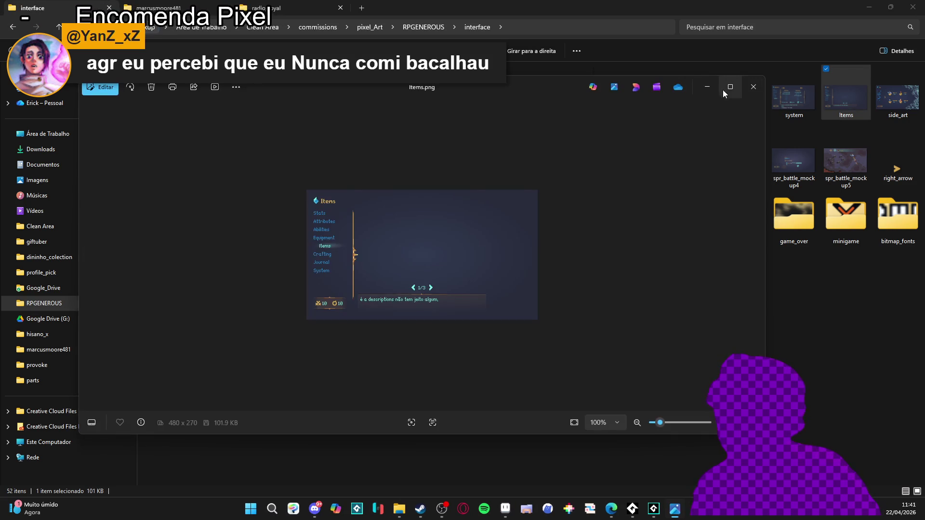
pyautogui.click(751, 87)
# Go back up to RPGENEROUS and open its items folder.
pyautogui.click(409, 29)
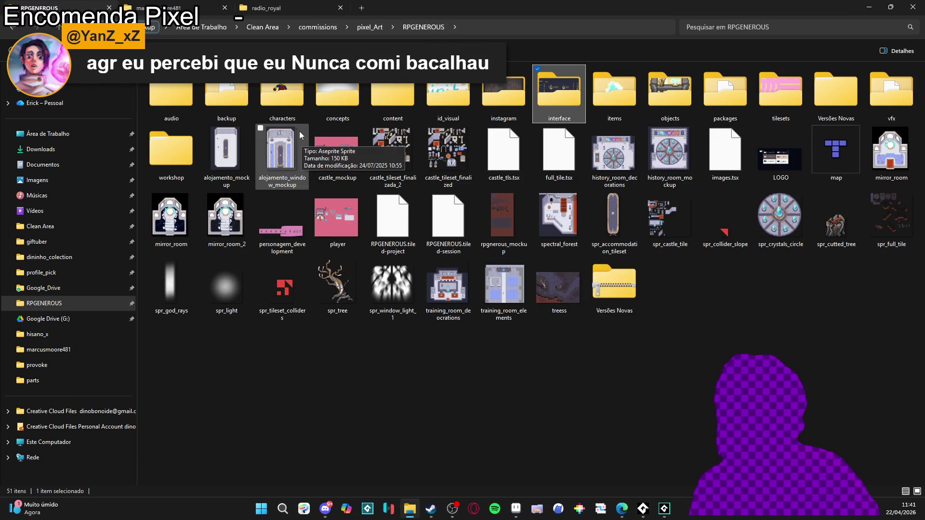
pyautogui.click(269, 113)
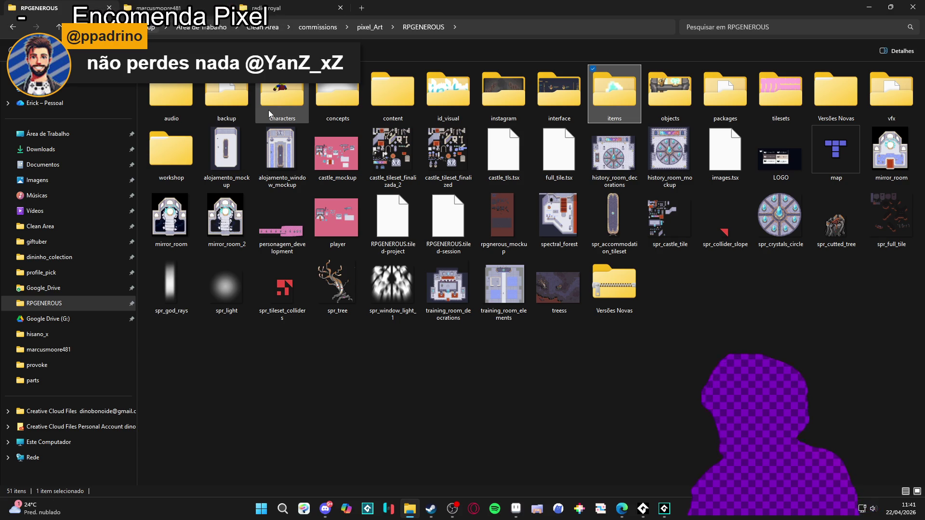
pyautogui.press('Return')
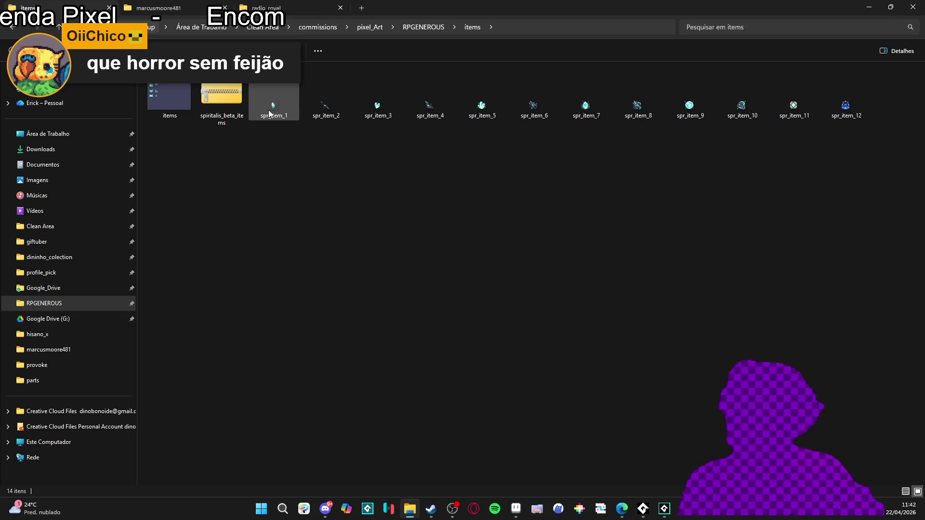
# Open items.aseprite, zoom into the icon sheet and enlarge the canvas above the timeline.
pyautogui.doubleClick(168, 105)
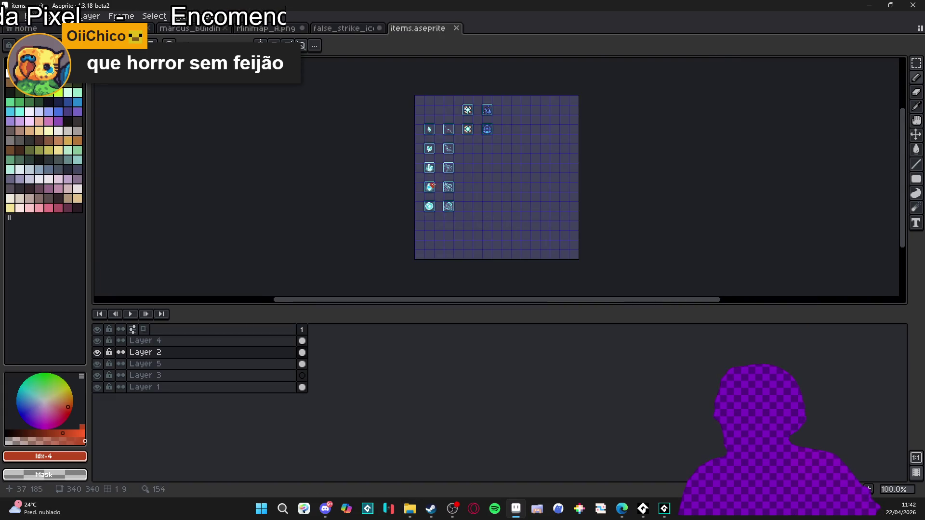
pyautogui.scroll(3, 492, 183)
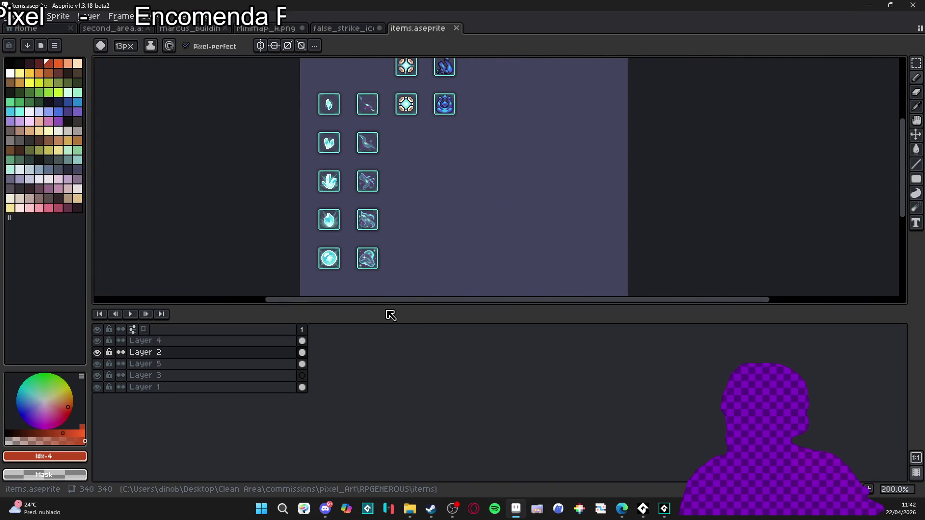
pyautogui.moveTo(392, 307); pyautogui.dragTo(392, 370)
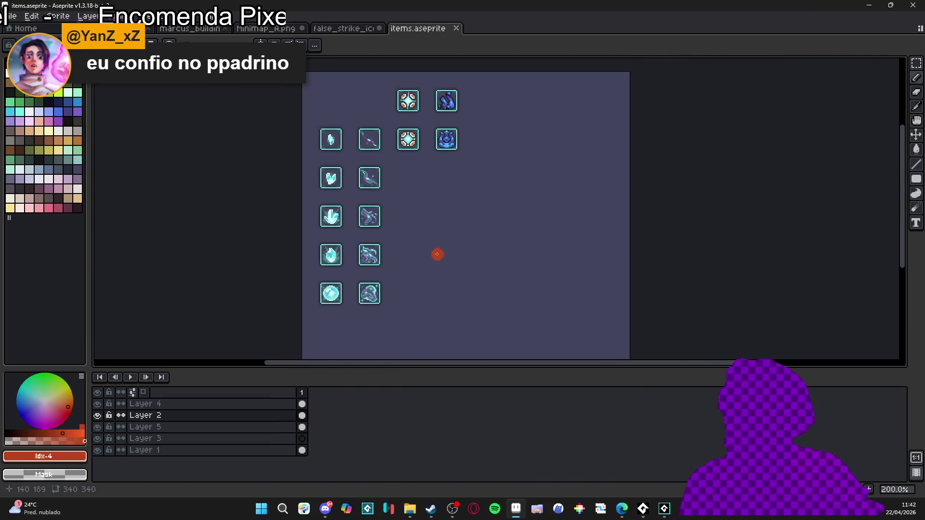
pyautogui.scroll(1, 382, 258)
pyautogui.moveTo(392, 280)
pyautogui.mouseDown()
pyautogui.moveTo(362, 285)
pyautogui.moveTo(376, 273)
pyautogui.mouseUp()
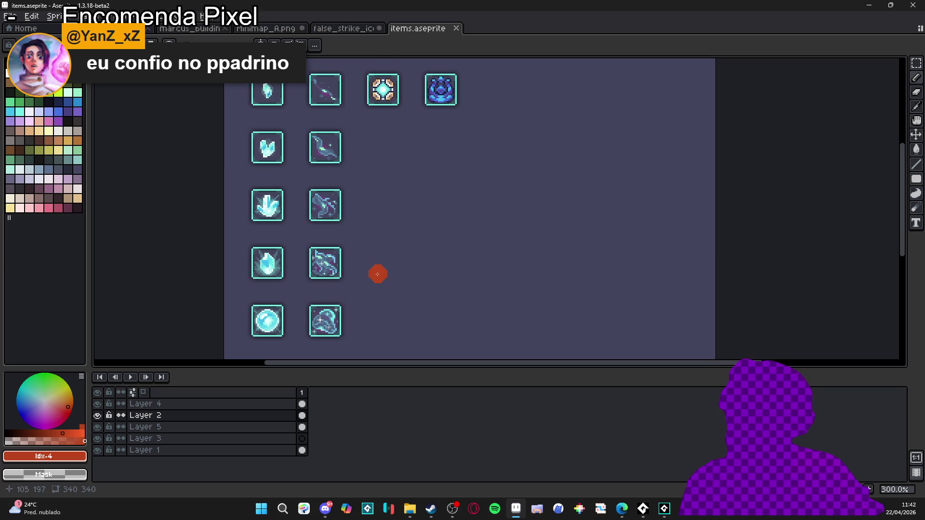
pyautogui.click(426, 285)
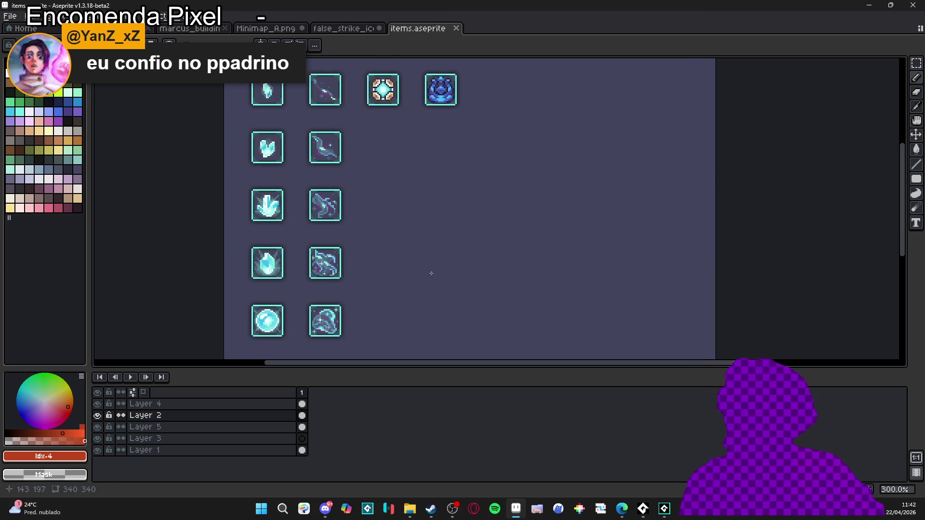
pyautogui.moveTo(376, 372); pyautogui.dragTo(351, 395)
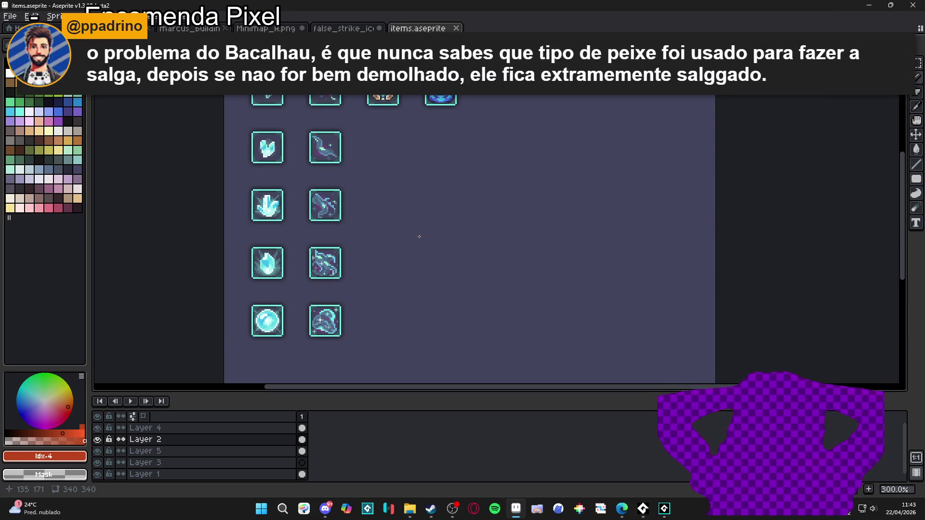
pyautogui.scroll(-1, 419, 236)
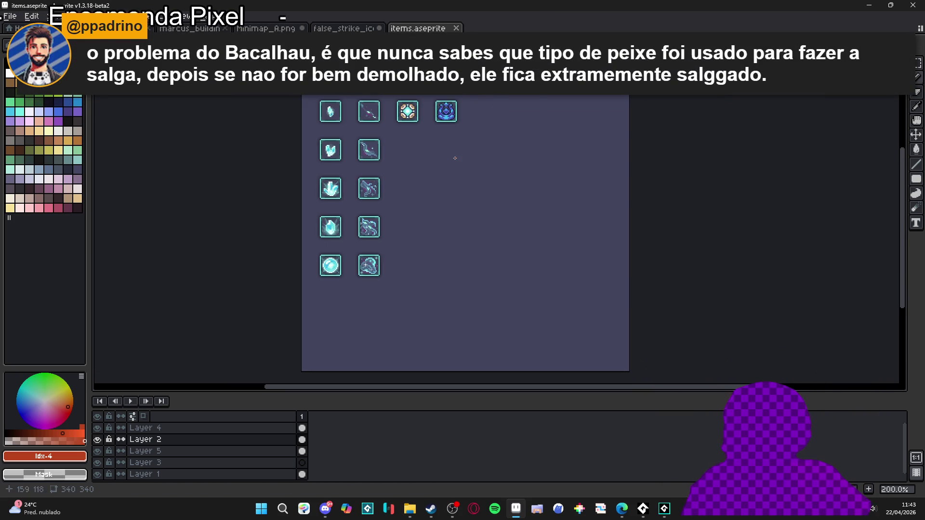
pyautogui.scroll(2, 445, 156)
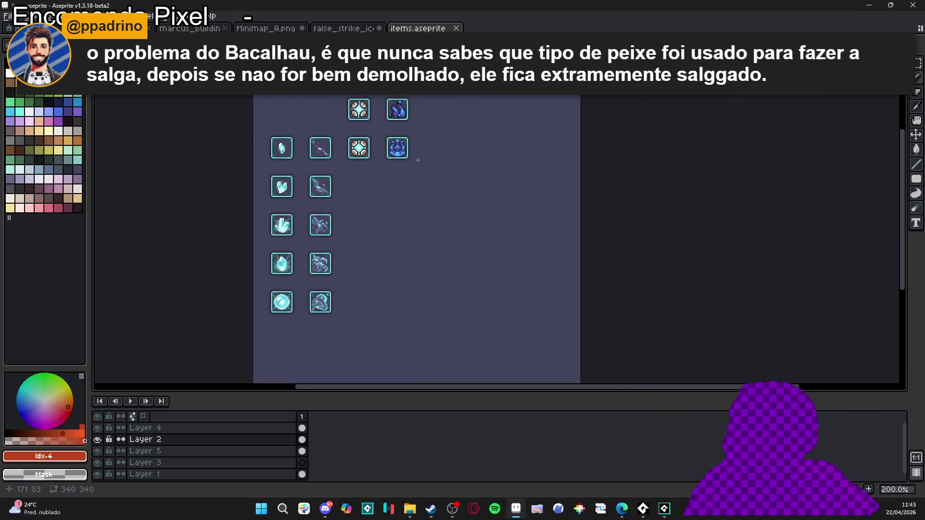
pyautogui.hotkey('ctrl', "'")
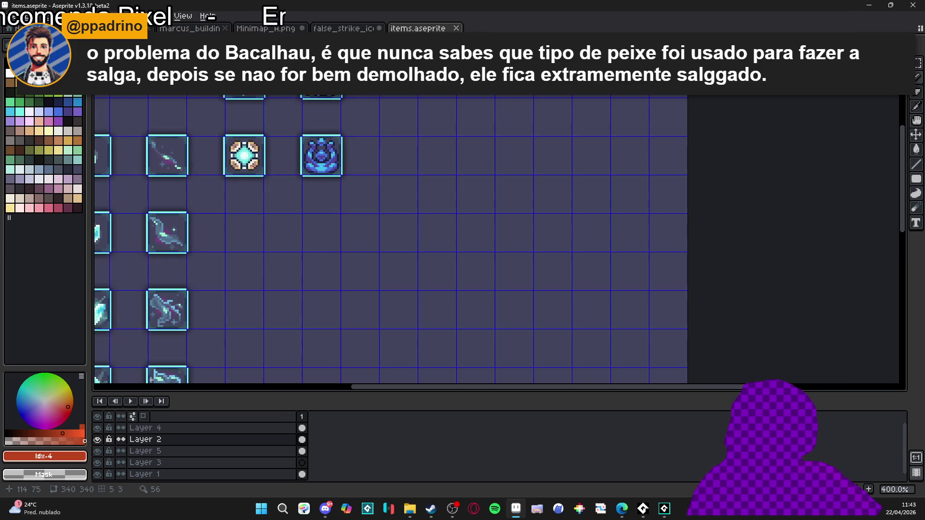
pyautogui.scroll(1, 245, 162)
pyautogui.scroll(3, 249, 171)
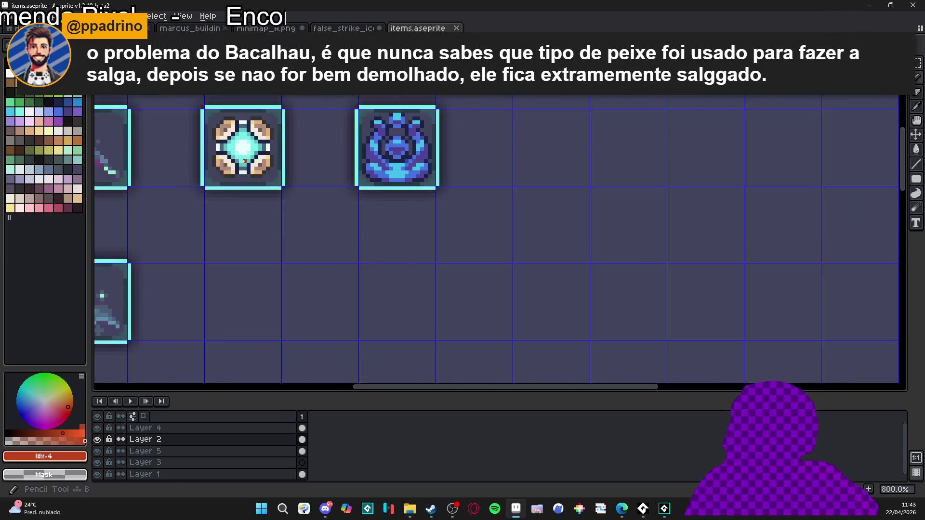
pyautogui.keyDown('alt'); pyautogui.click(249, 171); pyautogui.keyUp('alt')
pyautogui.scroll(-5, 289, 169)
pyautogui.scroll(2, 311, 170)
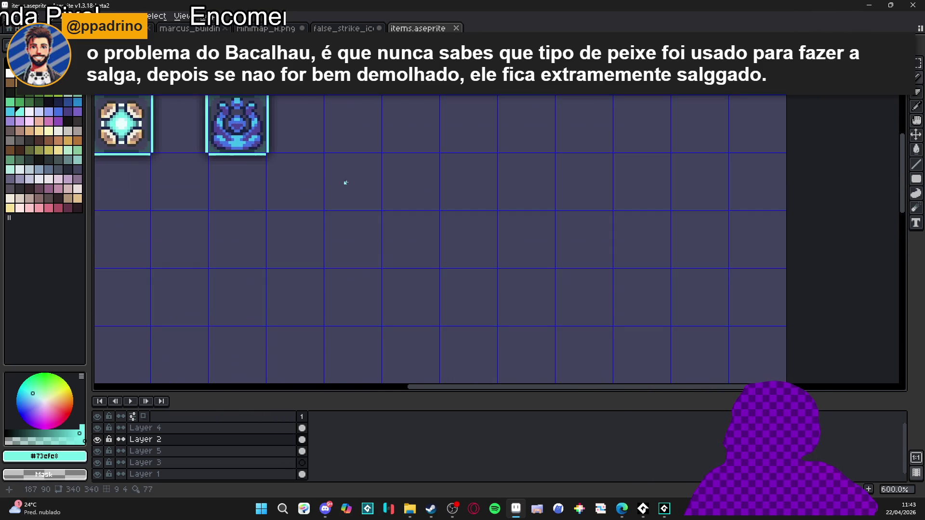
pyautogui.press('m')
pyautogui.scroll(-1, 124, 123)
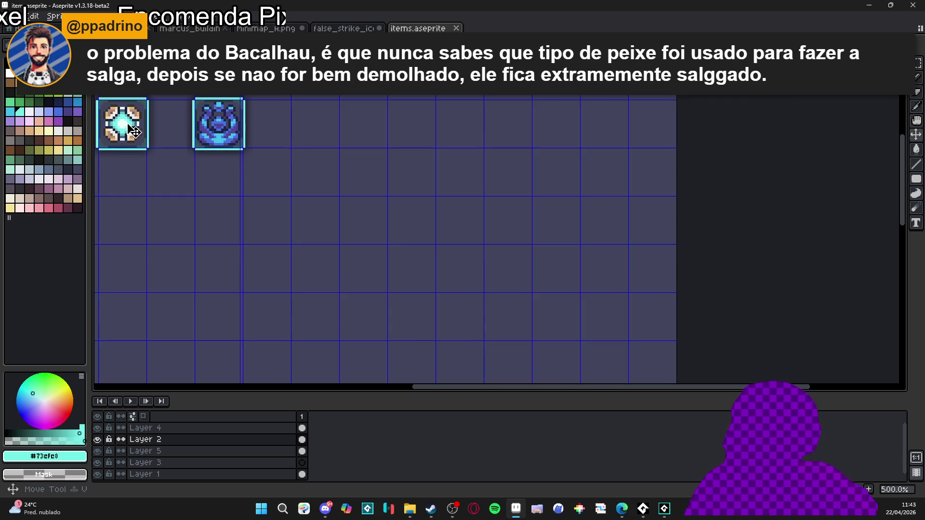
pyautogui.scroll(-1, 185, 148)
pyautogui.hotkey('ctrl', 'd')
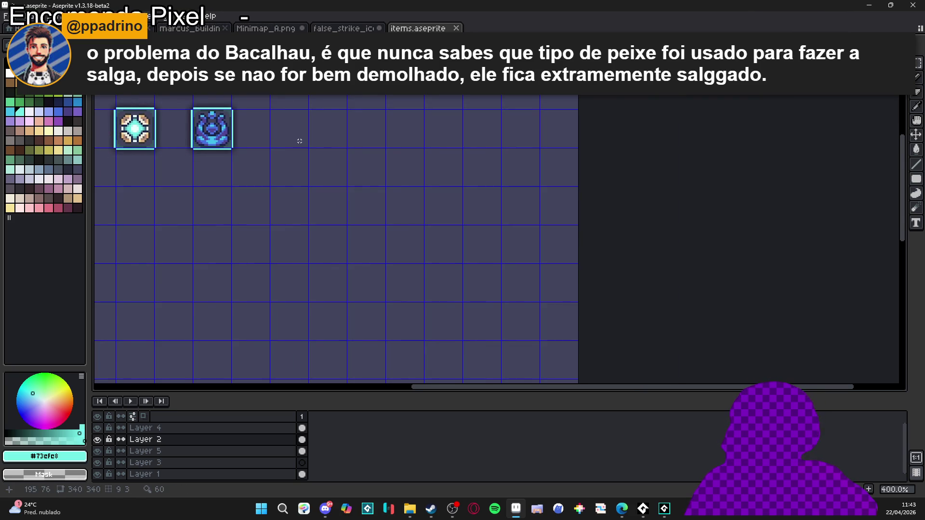
pyautogui.scroll(1, 284, 139)
pyautogui.scroll(3, 329, 170)
pyautogui.hscroll(-4, 328, 170)
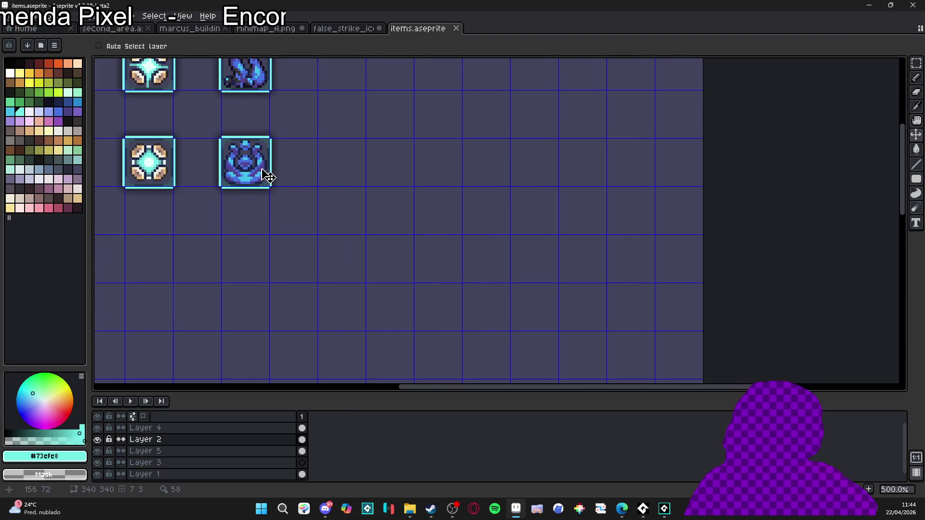
pyautogui.scroll(1, 146, 171)
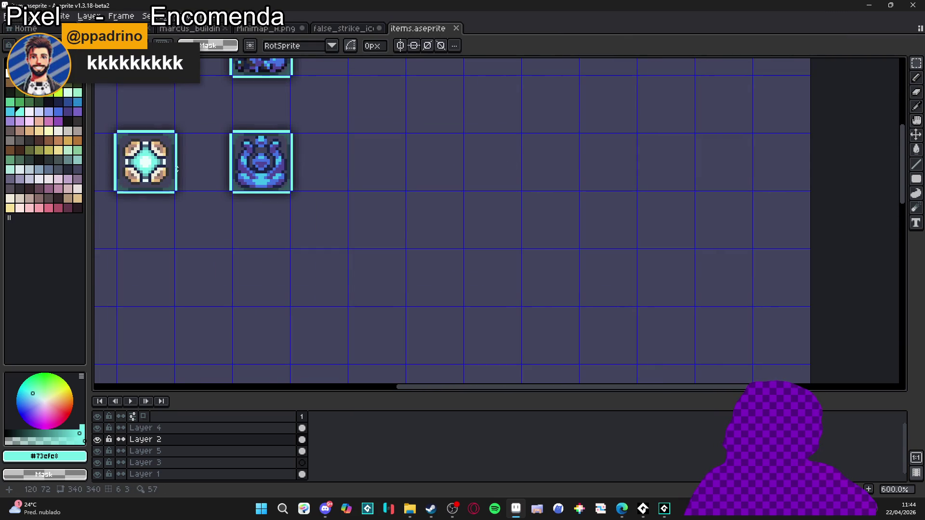
pyautogui.scroll(1, 146, 162)
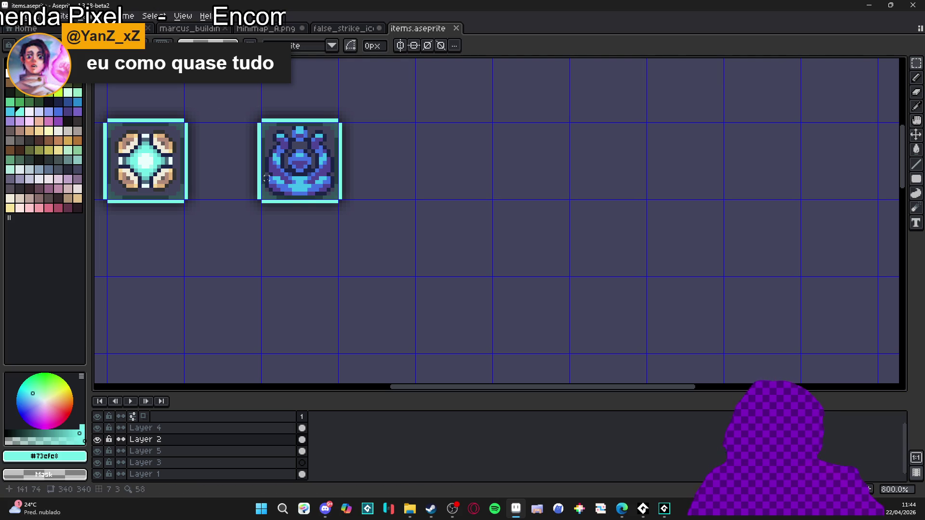
# Return to the Pencil tool and pick cyan #42bfc8 from the palette.
pyautogui.press('ctrl')
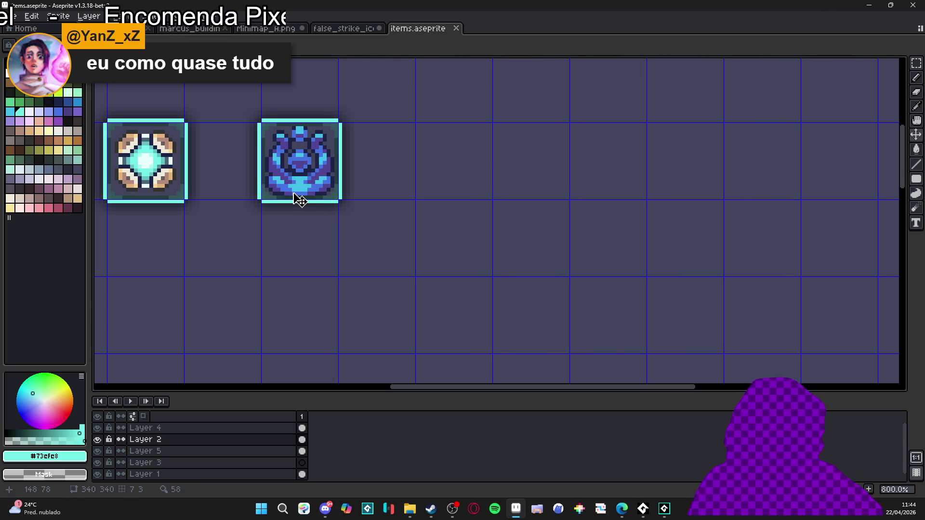
pyautogui.press('b')
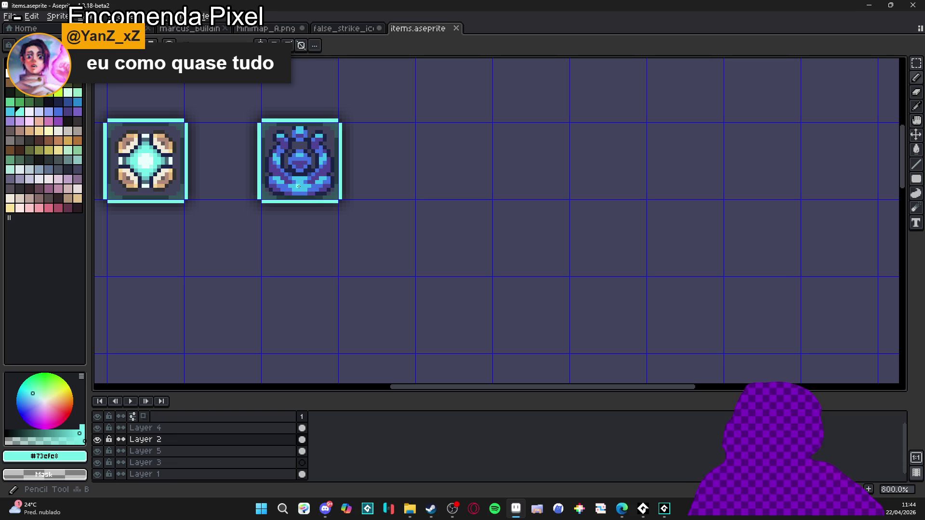
pyautogui.keyDown('alt'); pyautogui.click(298, 186); pyautogui.keyUp('alt')
# Zoom and pan the canvas to show the left column of item icons.
pyautogui.scroll(-3, 270, 195)
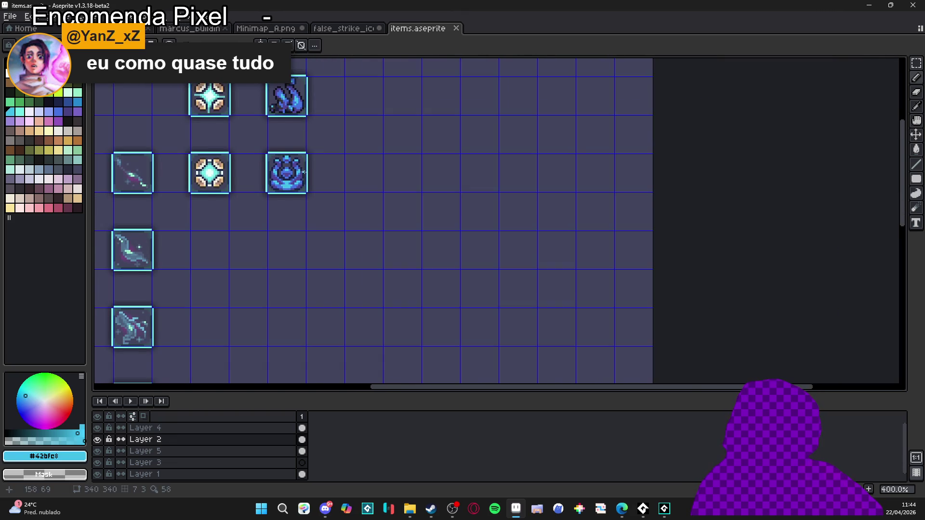
pyautogui.scroll(2, 281, 185)
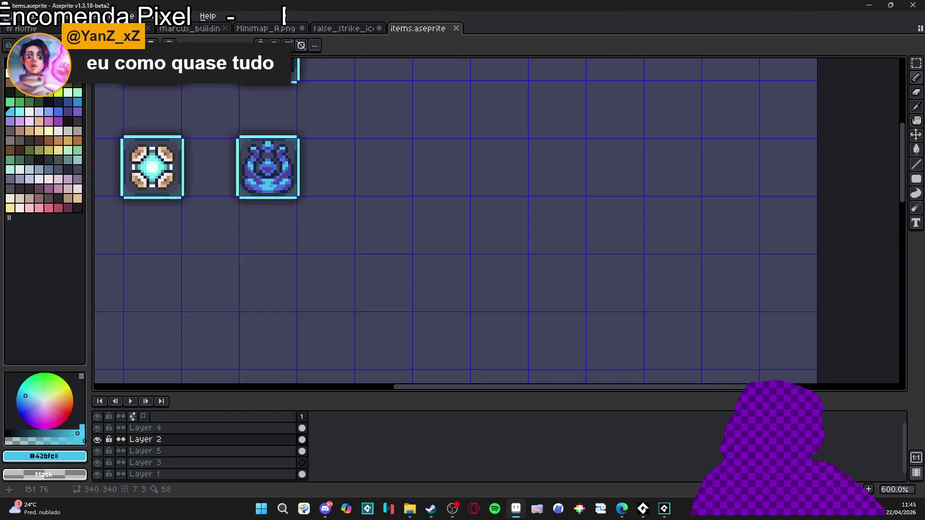
pyautogui.scroll(4, 273, 192)
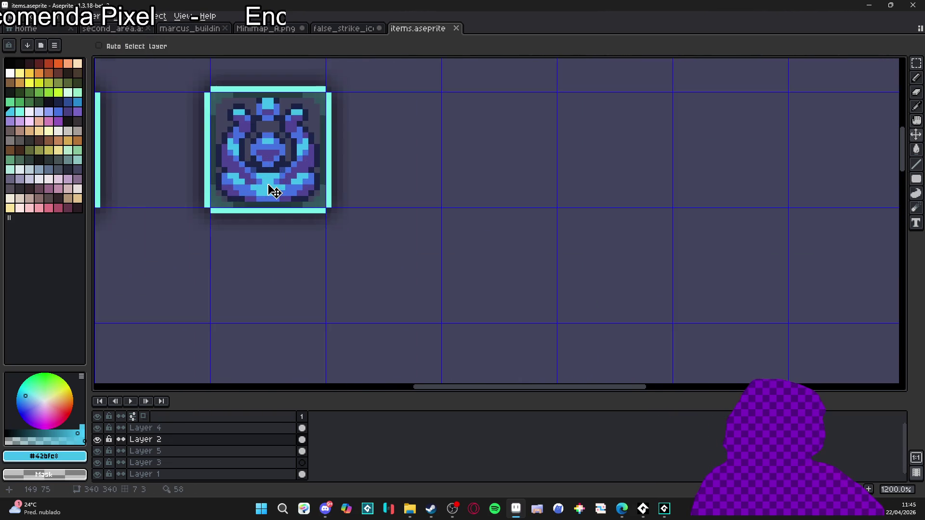
pyautogui.scroll(-3, 340, 212)
pyautogui.scroll(-1, 340, 213)
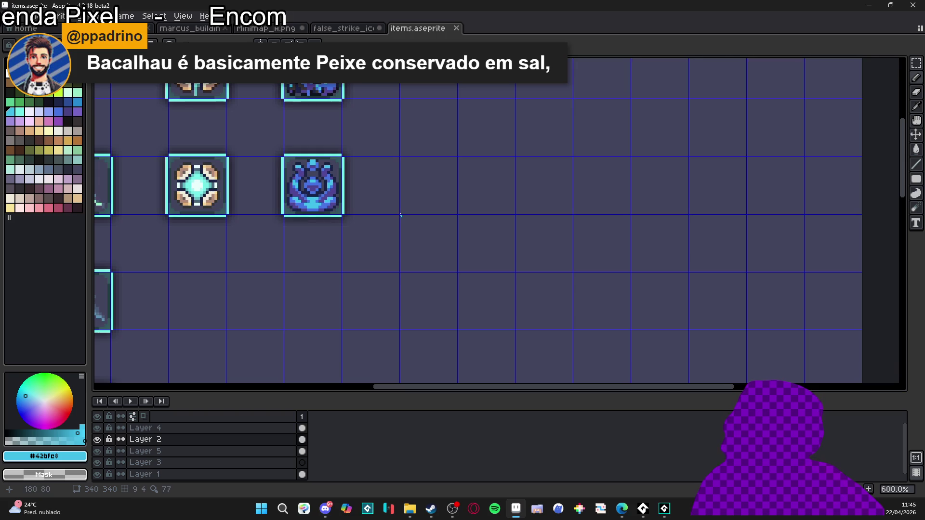
pyautogui.scroll(2, 342, 202)
pyautogui.moveTo(423, 209)
pyautogui.mouseDown()
pyautogui.moveTo(363, 200)
pyautogui.moveTo(348, 224)
pyautogui.moveTo(421, 190)
pyautogui.mouseUp()
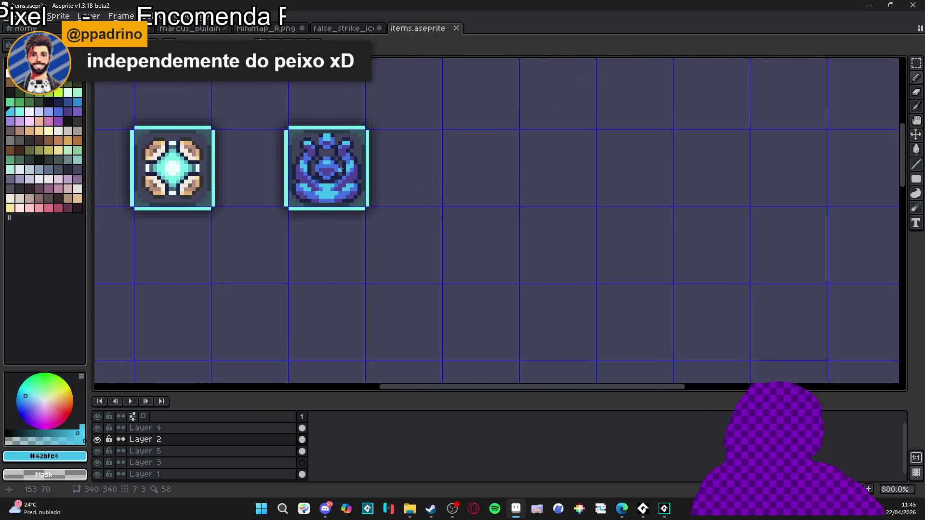
pyautogui.scroll(-1, 332, 191)
pyautogui.scroll(-2, 304, 169)
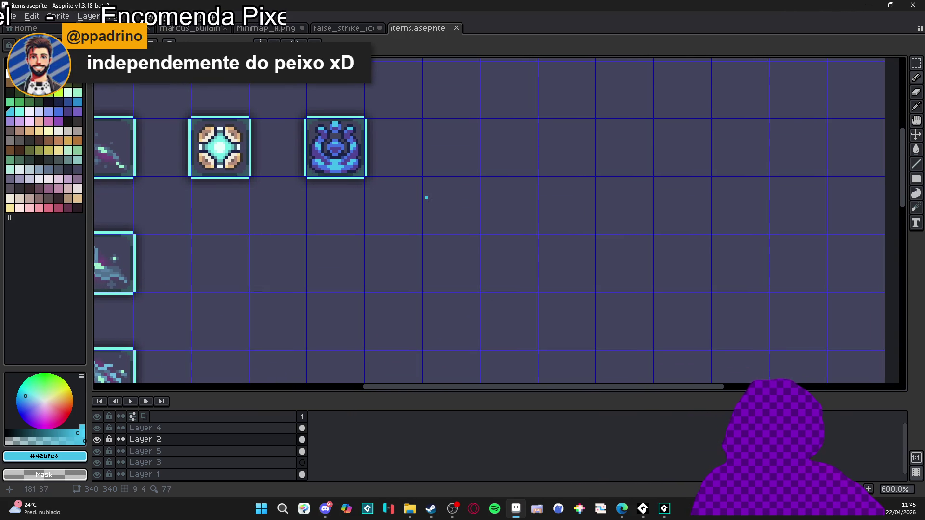
pyautogui.moveTo(467, 207); pyautogui.dragTo(392, 233)
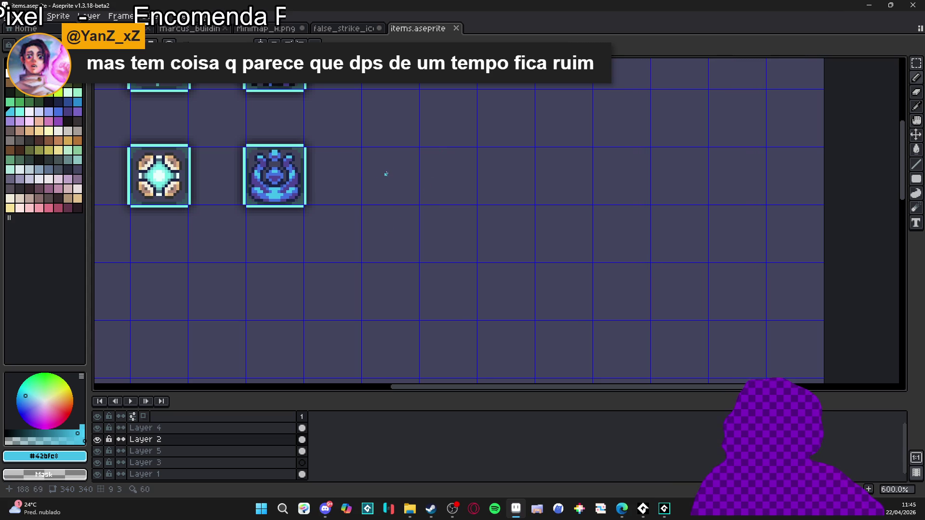
pyautogui.scroll(4, 314, 192)
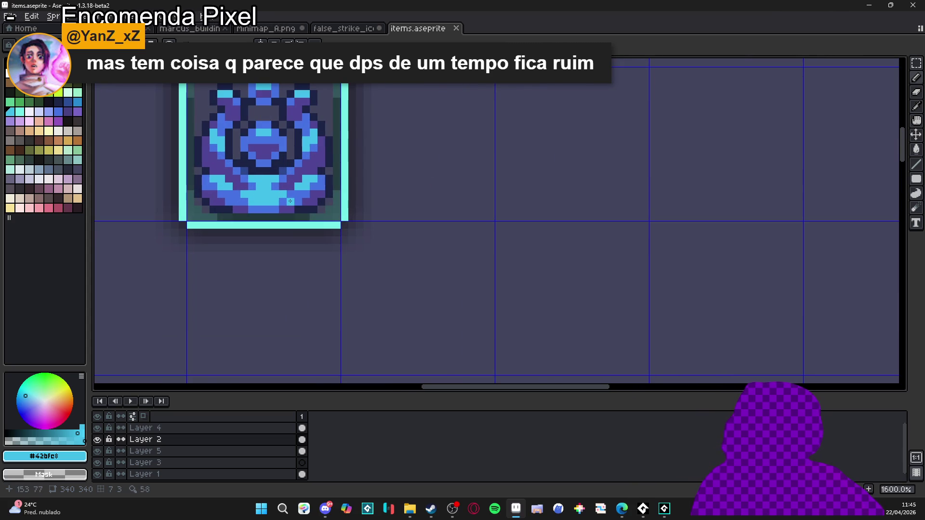
# Undo a stray cyan pixel painted on the blue icon.
pyautogui.click(232, 207)
pyautogui.scroll(-5, 245, 196)
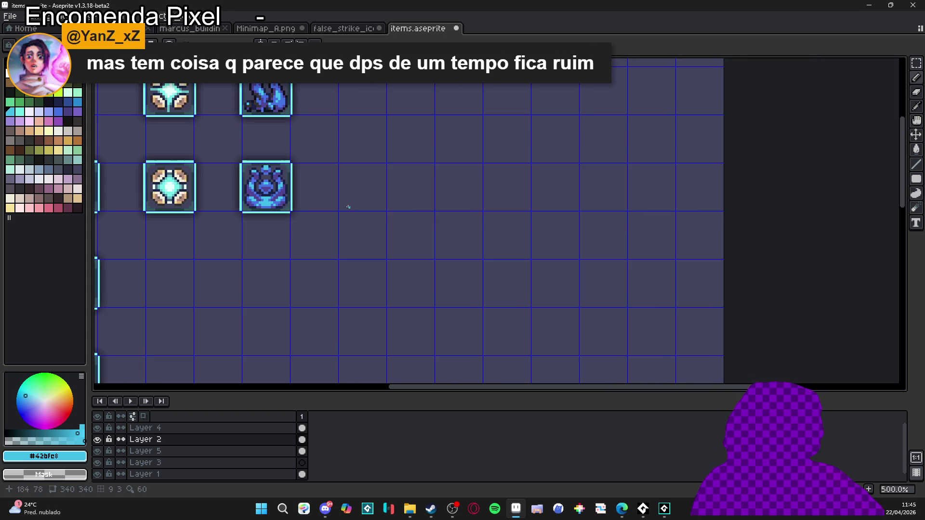
pyautogui.scroll(-2, 347, 203)
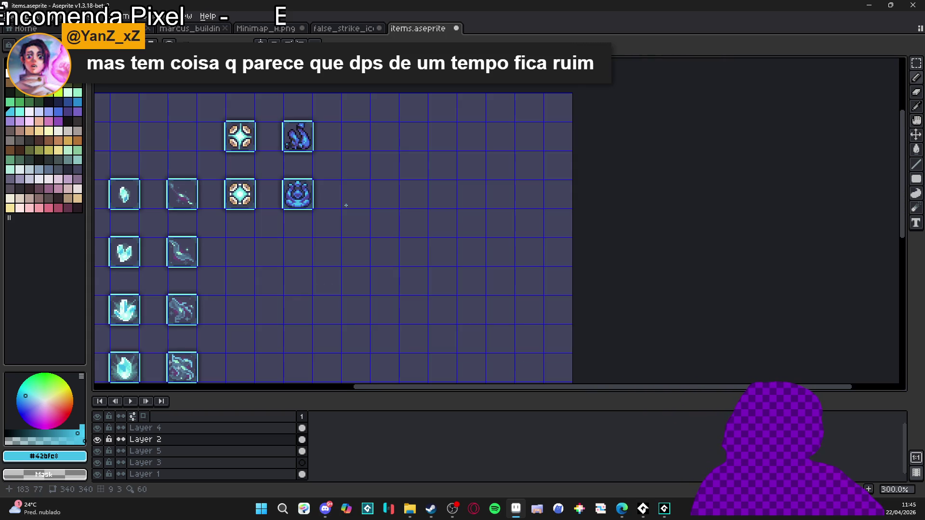
pyautogui.hotkey('ctrl', 'z')
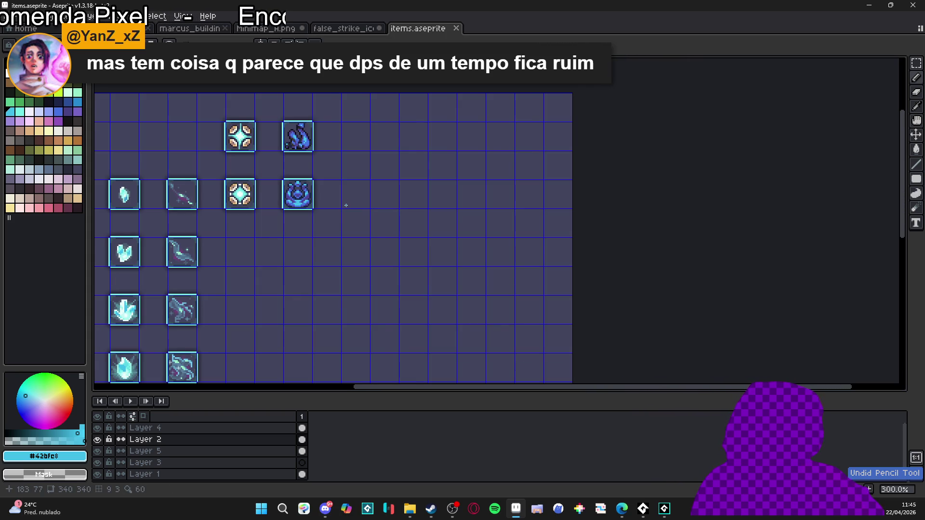
pyautogui.scroll(2, 346, 205)
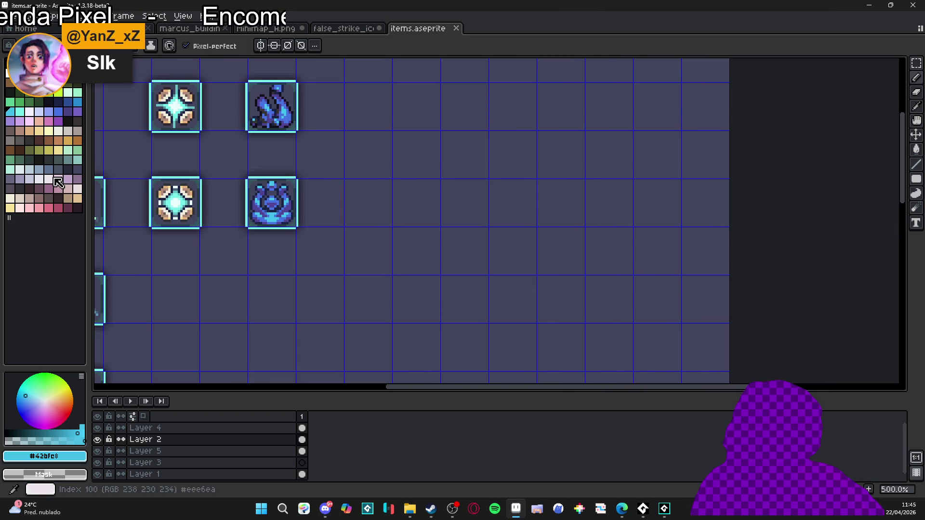
# Pick pale lavender (palette index 97) and undo a trial stroke.
pyautogui.click(20, 178)
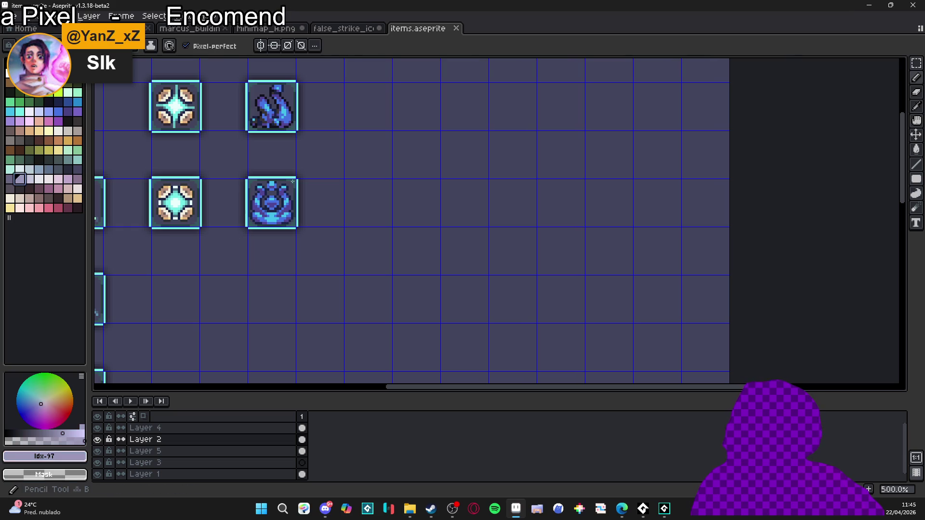
pyautogui.scroll(4, 436, 215)
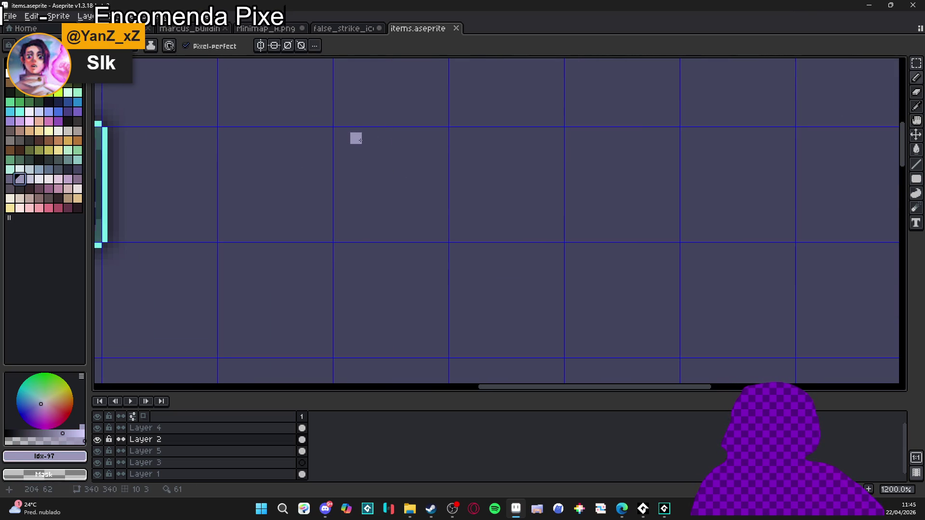
pyautogui.scroll(1, 366, 137)
pyautogui.moveTo(367, 137); pyautogui.dragTo(397, 162)
pyautogui.hotkey('ctrl', 'z')
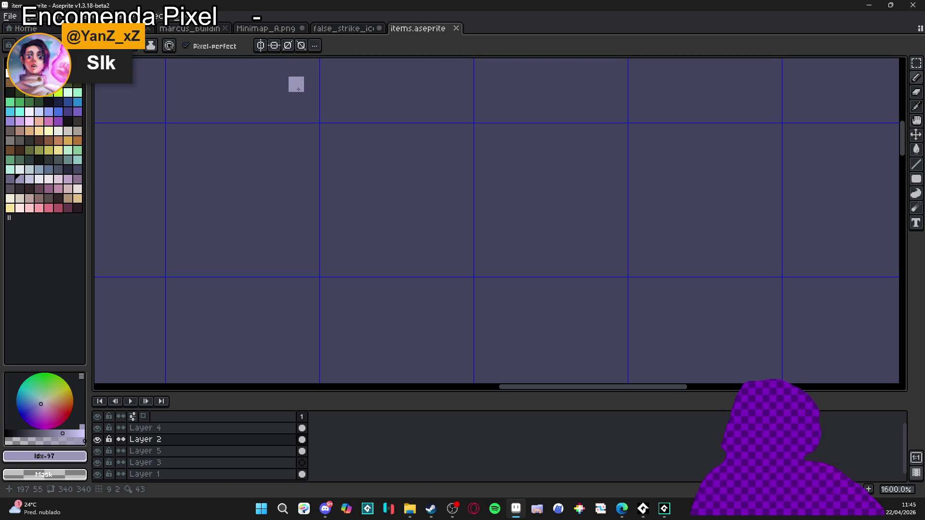
# Open the F7 floating Preview of the sheet and move it higher.
pyautogui.press('F7')
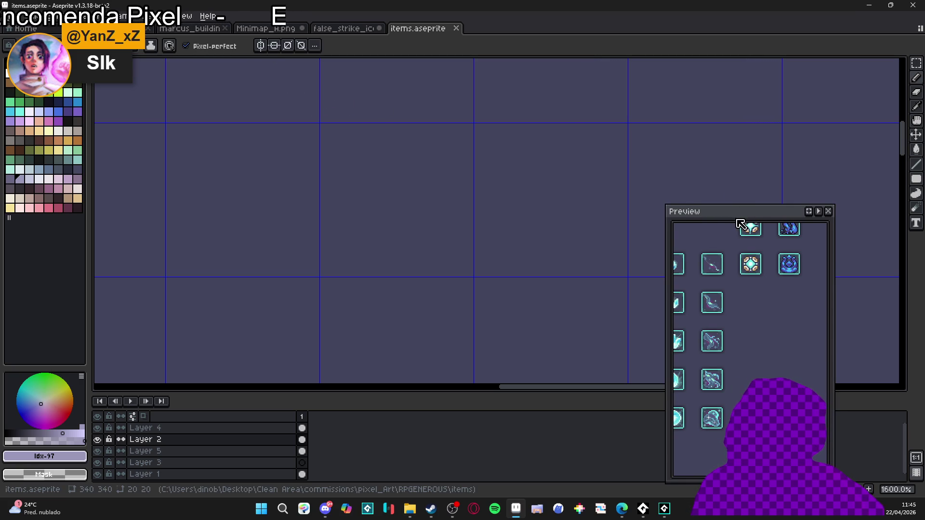
pyautogui.moveTo(737, 211); pyautogui.dragTo(739, 74)
pyautogui.moveTo(328, 162); pyautogui.dragTo(341, 184)
pyautogui.scroll(2, 341, 185)
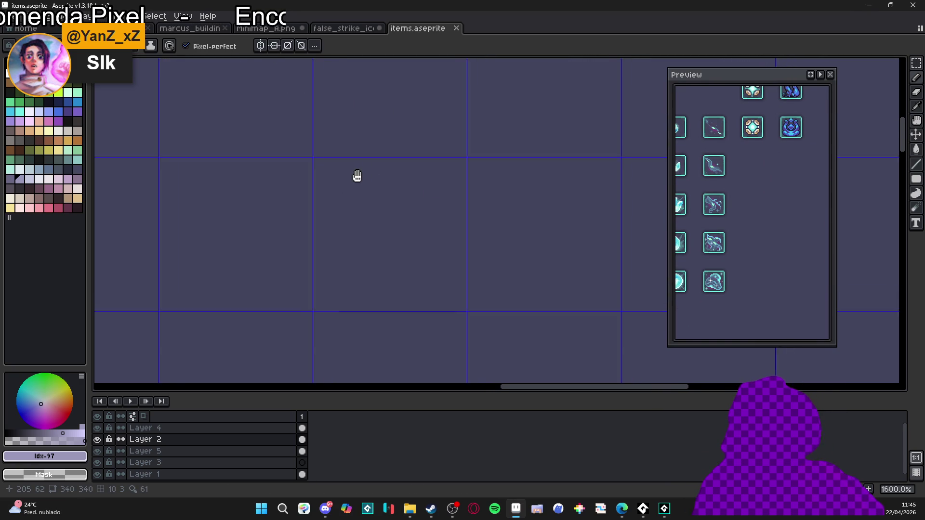
# Draw the lavender outline of the arch's top curve and stepped right flap.
pyautogui.moveTo(301, 188)
pyautogui.mouseDown()
pyautogui.moveTo(333, 172)
pyautogui.moveTo(354, 186)
pyautogui.moveTo(368, 220)
pyautogui.moveTo(414, 225)
pyautogui.mouseUp()
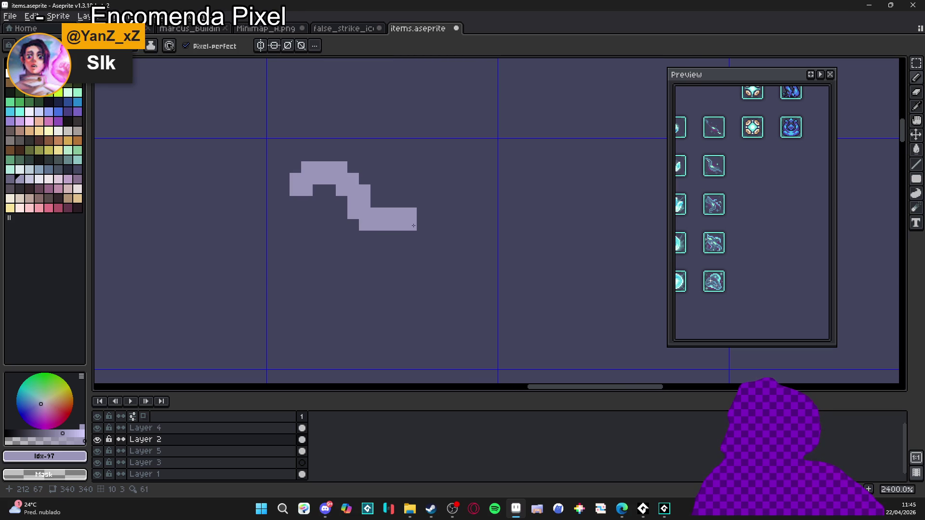
pyautogui.moveTo(417, 226)
pyautogui.mouseDown()
pyautogui.moveTo(438, 227)
pyautogui.moveTo(457, 249)
pyautogui.moveTo(452, 331)
pyautogui.mouseUp()
pyautogui.click(399, 238)
pyautogui.hotkey('ctrl', 'z')
pyautogui.click(430, 301)
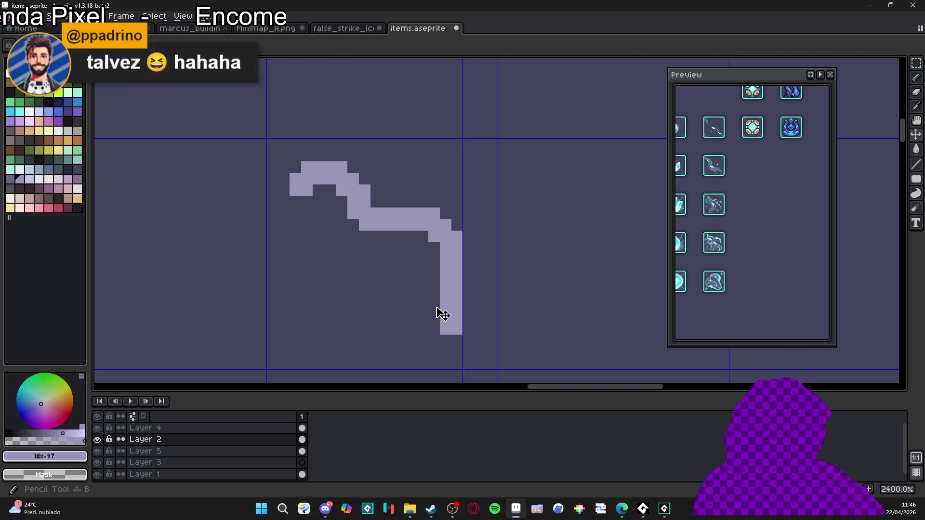
pyautogui.hotkey('ctrl', 'z')
pyautogui.click(438, 328)
pyautogui.hotkey('ctrl', 'z')
pyautogui.click(445, 340)
pyautogui.click(446, 352)
pyautogui.click(434, 352)
pyautogui.click(422, 360)
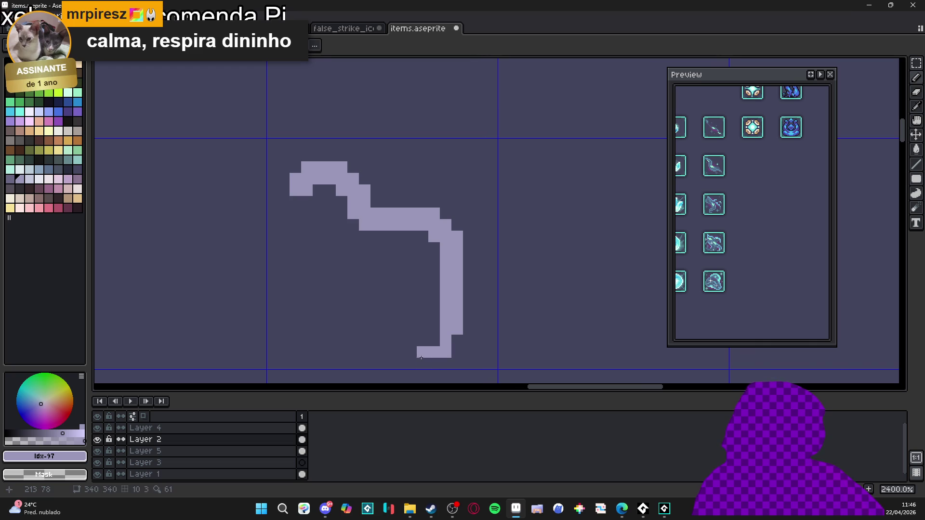
pyautogui.click(434, 364)
pyautogui.moveTo(411, 364)
pyautogui.mouseDown()
pyautogui.moveTo(388, 364)
pyautogui.moveTo(376, 341)
pyautogui.moveTo(376, 237)
pyautogui.mouseUp()
pyautogui.click(387, 352)
# Draw the left flap and bucket-fill the shape's interior with lavender.
pyautogui.press('g')
pyautogui.click(411, 265)
pyautogui.press('b')
pyautogui.moveTo(295, 191)
pyautogui.mouseDown()
pyautogui.moveTo(283, 201)
pyautogui.moveTo(294, 279)
pyautogui.moveTo(283, 324)
pyautogui.moveTo(294, 340)
pyautogui.moveTo(319, 329)
pyautogui.moveTo(319, 189)
pyautogui.moveTo(364, 241)
pyautogui.moveTo(341, 225)
pyautogui.mouseUp()
pyautogui.click(310, 239)
pyautogui.press('g')
pyautogui.click(299, 270)
pyautogui.press('b')
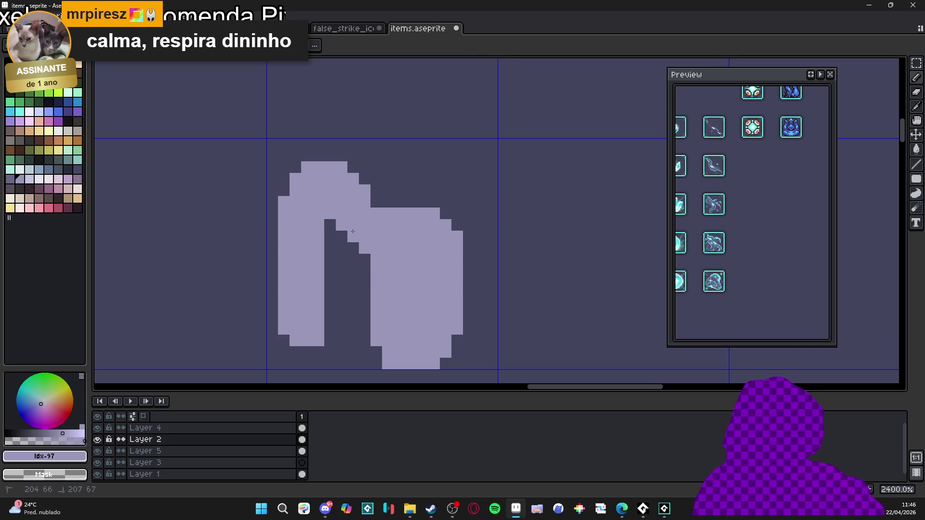
# Fill notch stair-steps and gaps, and thicken and extend the silhouette's top edge.
pyautogui.moveTo(365, 259); pyautogui.dragTo(365, 271)
pyautogui.click(330, 225)
pyautogui.click(377, 206)
pyautogui.moveTo(376, 202)
pyautogui.mouseDown()
pyautogui.moveTo(376, 191)
pyautogui.moveTo(407, 207)
pyautogui.moveTo(353, 167)
pyautogui.moveTo(307, 156)
pyautogui.mouseUp()
pyautogui.click(284, 191)
pyautogui.click(295, 167)
pyautogui.click(330, 236)
pyautogui.moveTo(365, 282); pyautogui.dragTo(365, 294)
pyautogui.moveTo(353, 259); pyautogui.dragTo(354, 270)
pyautogui.click(365, 306)
pyautogui.moveTo(379, 307); pyautogui.dragTo(366, 282)
pyautogui.moveTo(329, 131)
pyautogui.mouseDown()
pyautogui.moveTo(375, 143)
pyautogui.moveTo(368, 148)
pyautogui.mouseUp()
pyautogui.click(375, 154)
pyautogui.click(398, 177)
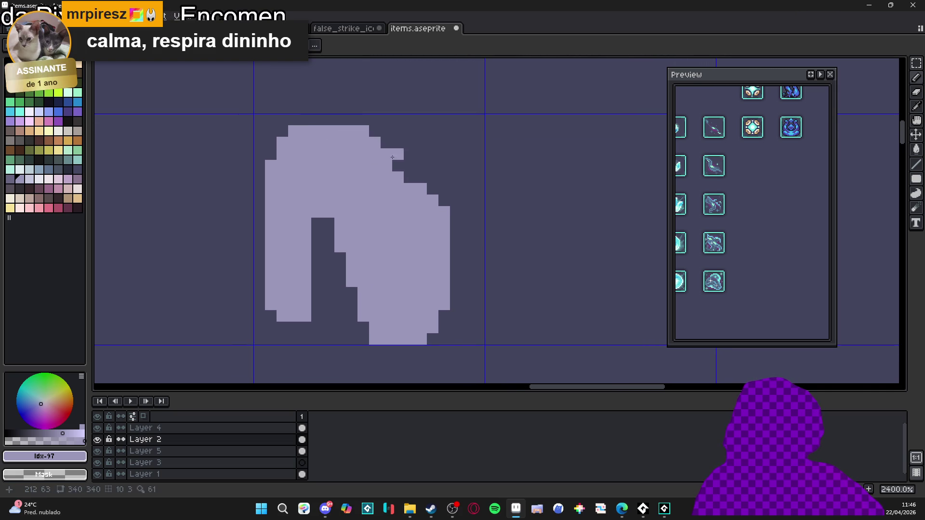
pyautogui.keyDown('alt'); pyautogui.click(402, 129); pyautogui.keyUp('alt')
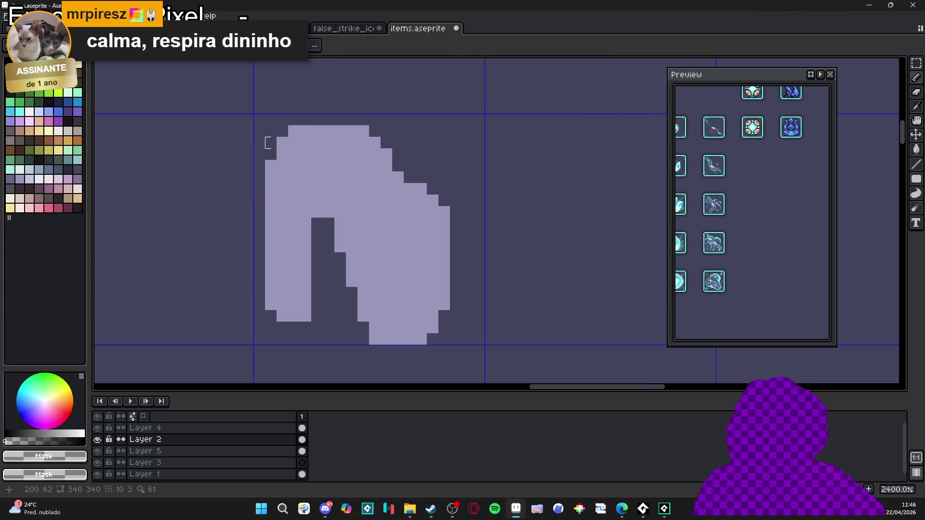
# Erase corner pixels to round the silhouette's top-left and upper-right edges.
pyautogui.moveTo(294, 131); pyautogui.dragTo(282, 143)
pyautogui.click(271, 166)
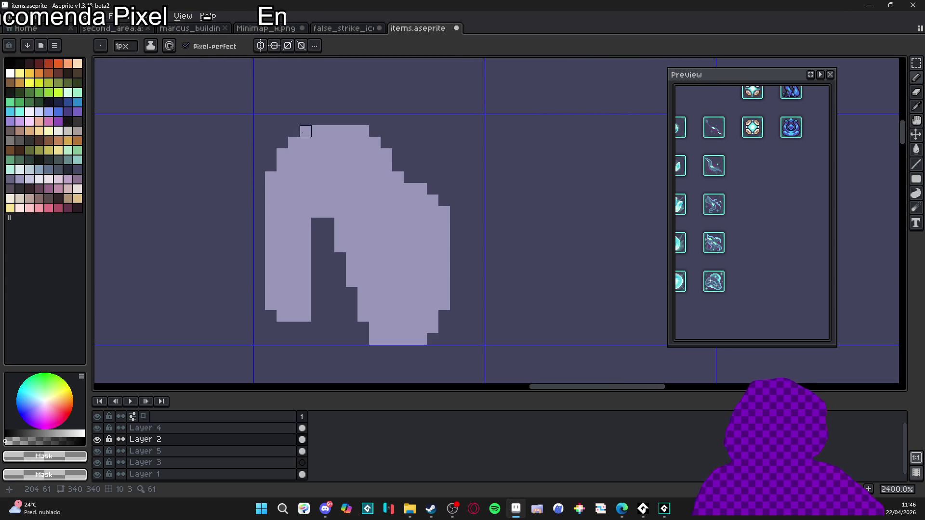
pyautogui.click(305, 131)
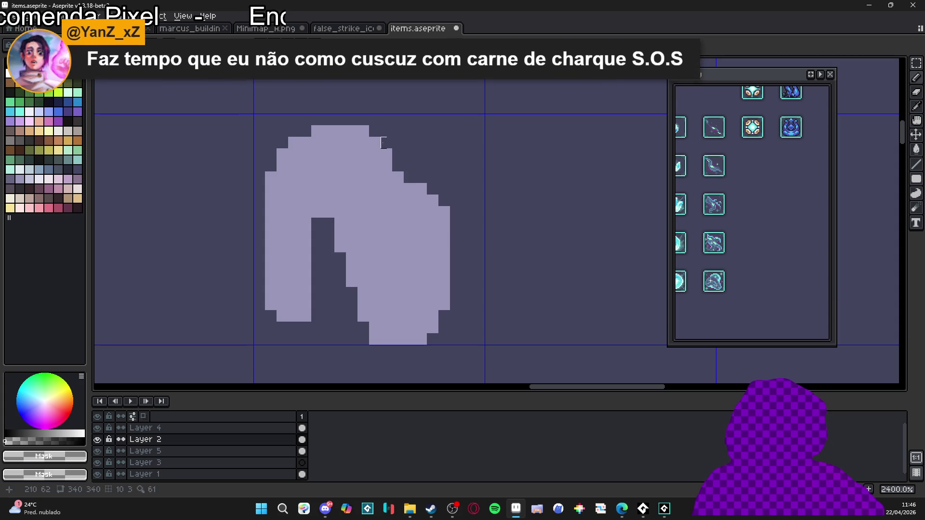
pyautogui.click(811, 74)
pyautogui.hscroll(-1, 385, 188)
pyautogui.click(413, 177)
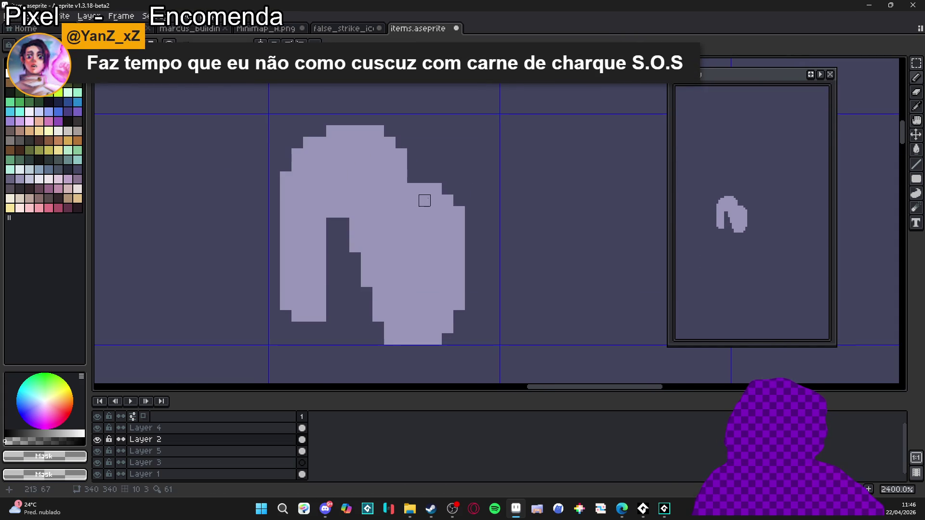
# Eyedrop the lavender, widen the right contour and narrow the dark notch.
pyautogui.keyDown('alt'); pyautogui.click(431, 197); pyautogui.keyUp('alt')
pyautogui.moveTo(424, 178); pyautogui.dragTo(459, 201)
pyautogui.click(460, 316)
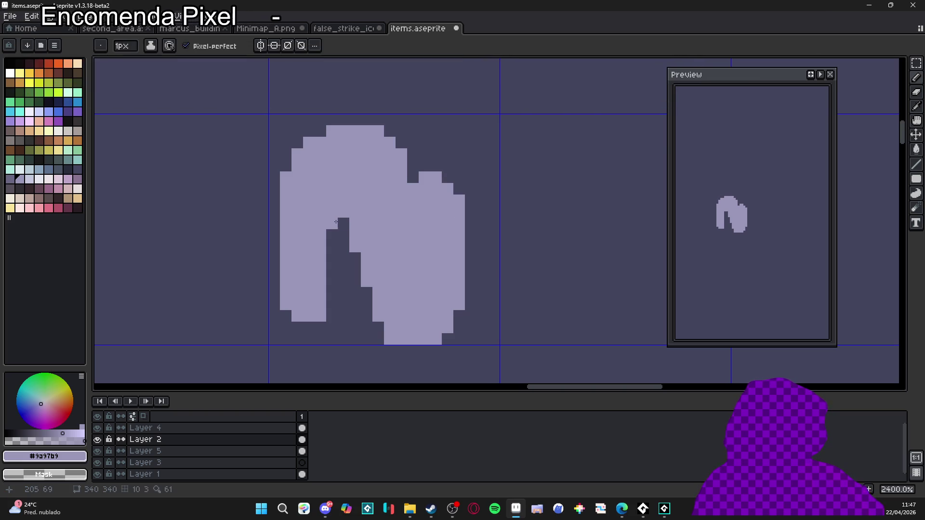
pyautogui.moveTo(343, 233)
pyautogui.mouseDown()
pyautogui.moveTo(343, 304)
pyautogui.moveTo(355, 298)
pyautogui.moveTo(355, 270)
pyautogui.moveTo(379, 316)
pyautogui.mouseUp()
pyautogui.click(355, 259)
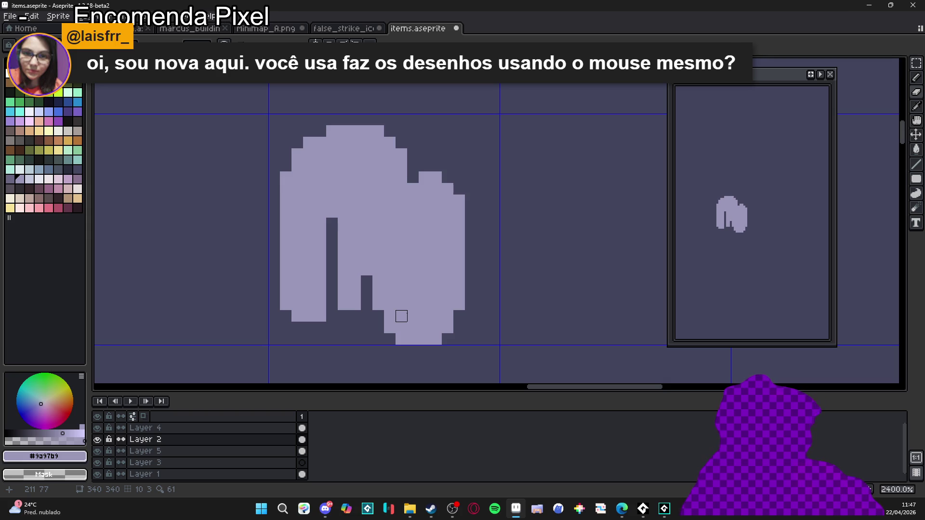
# Erase the bottom row of pixels from the silhouette.
pyautogui.scroll(-1, 401, 316)
pyautogui.scroll(1, 400, 333)
pyautogui.moveTo(401, 333)
pyautogui.mouseDown()
pyautogui.moveTo(446, 333)
pyautogui.moveTo(447, 322)
pyautogui.mouseUp()
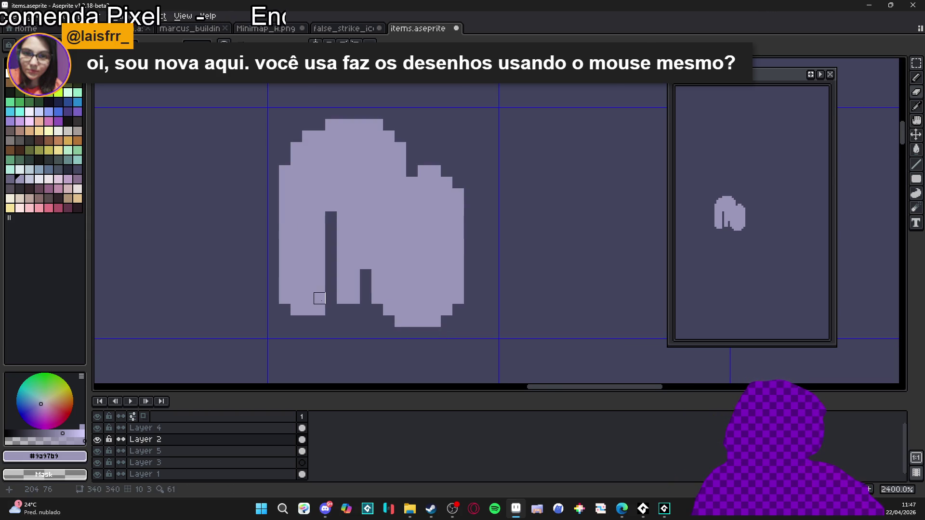
pyautogui.scroll(-3, 331, 310)
pyautogui.scroll(3, 338, 294)
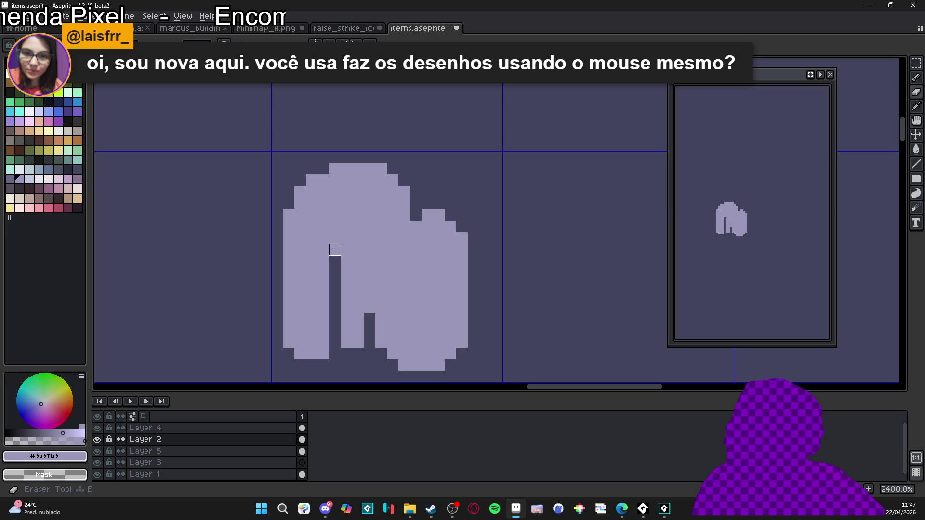
pyautogui.scroll(-6, 358, 273)
pyautogui.scroll(4, 356, 272)
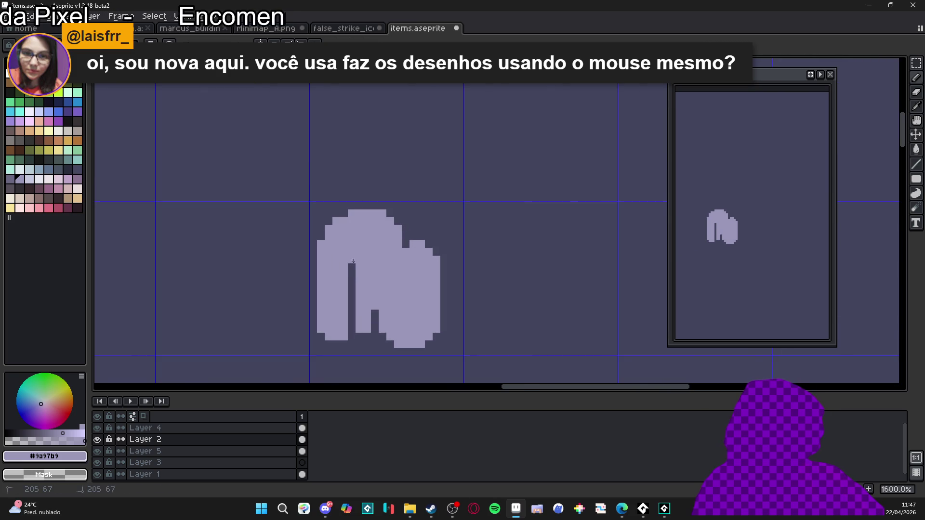
pyautogui.scroll(2, 350, 306)
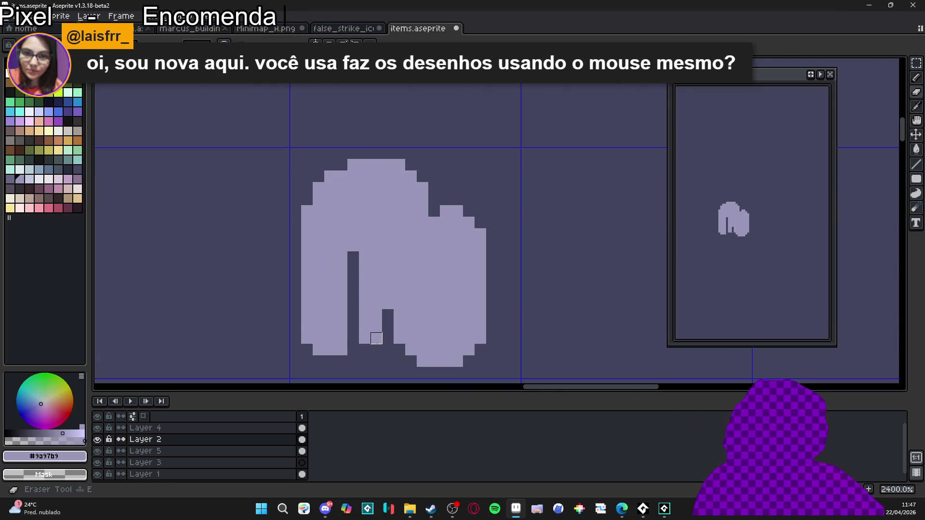
pyautogui.scroll(-5, 390, 325)
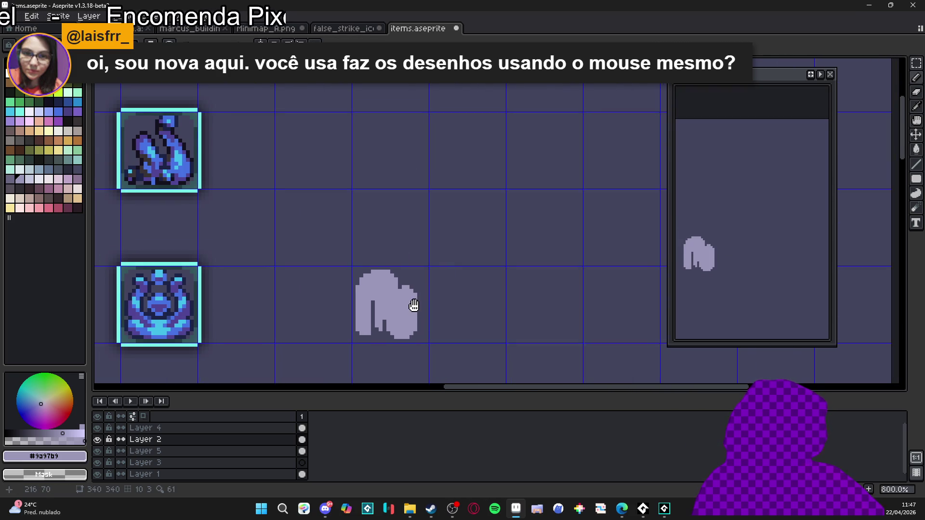
pyautogui.scroll(1, 386, 298)
pyautogui.scroll(-1, 383, 289)
pyautogui.scroll(3, 379, 271)
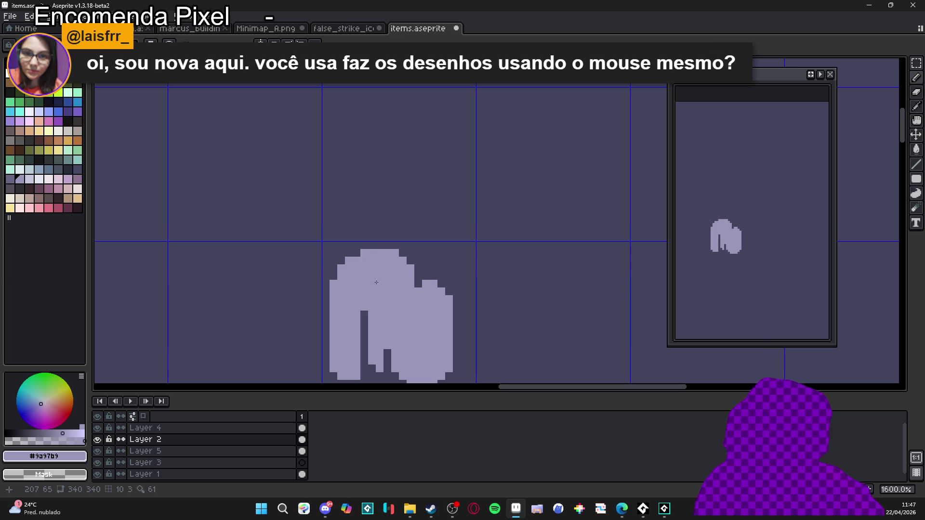
pyautogui.scroll(3, 352, 301)
# Add a bottom-left pixel and thicken the left side, discarding a trial right-edge extension.
pyautogui.click(330, 336)
pyautogui.moveTo(315, 277); pyautogui.dragTo(321, 256)
pyautogui.moveTo(576, 274); pyautogui.dragTo(548, 353)
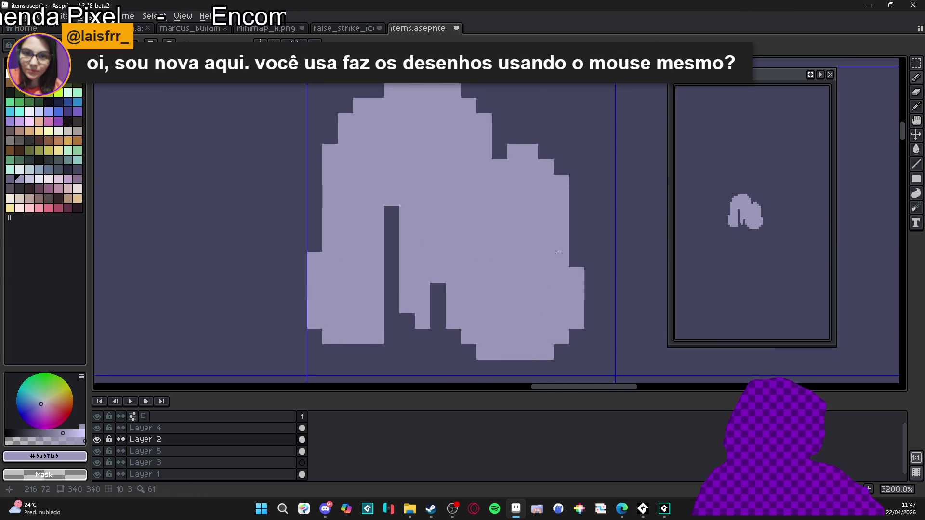
pyautogui.press('e')
pyautogui.click(546, 352)
pyautogui.moveTo(577, 272)
pyautogui.mouseDown()
pyautogui.moveTo(577, 298)
pyautogui.moveTo(557, 320)
pyautogui.mouseUp()
pyautogui.press('b')
# Zoom out to compare the silhouette with the other icons, then switch to false_strike_icon.aseprite.
pyautogui.scroll(-1, 511, 277)
pyautogui.scroll(1, 505, 270)
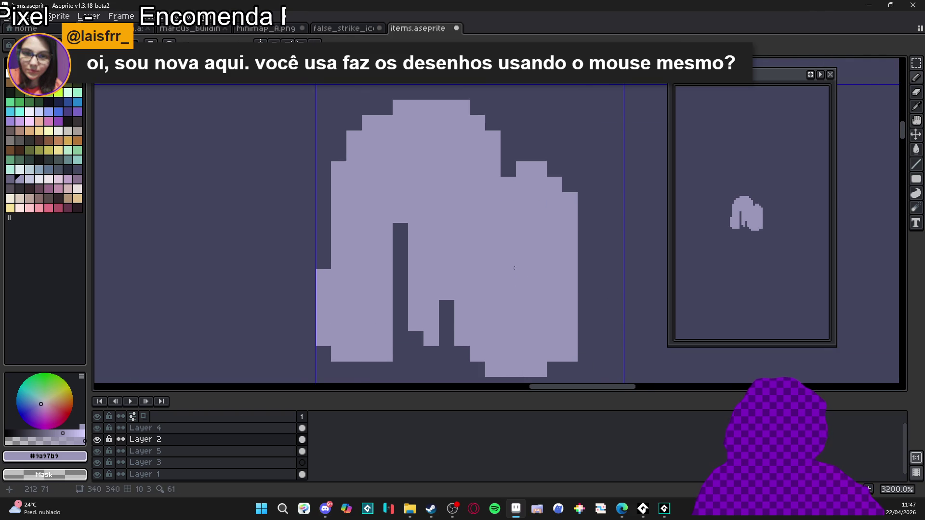
pyautogui.scroll(-1, 493, 261)
pyautogui.press('4')
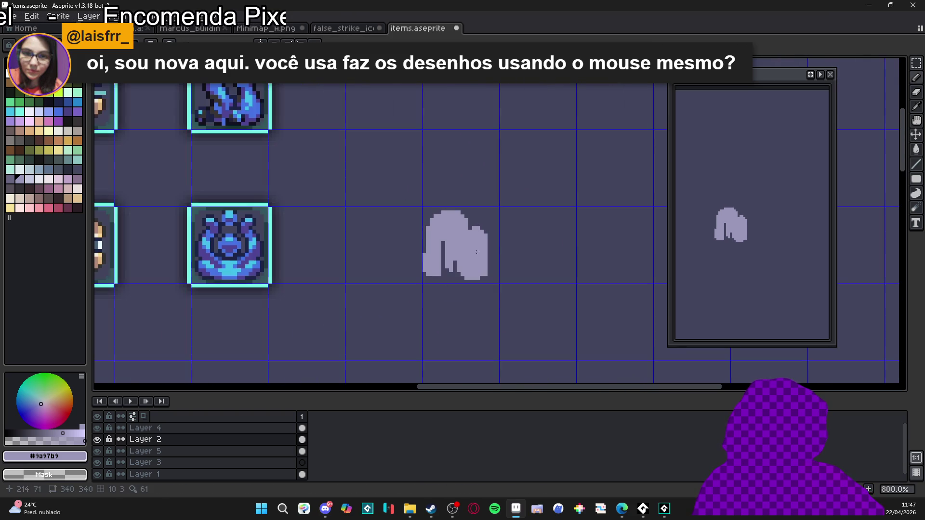
pyautogui.press('-')
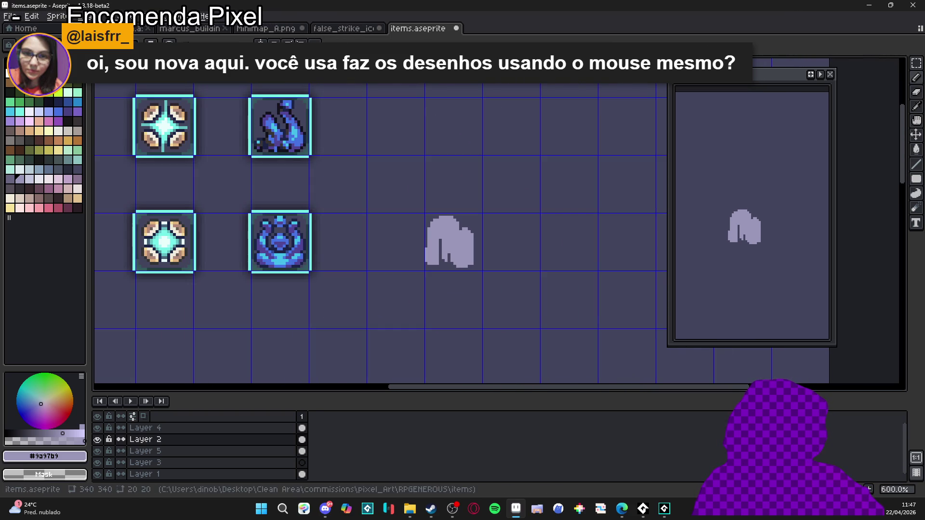
pyautogui.click(267, 28)
# On false_strike_icon, undo back to the uncropped canvas, show both layers and play the animation.
pyautogui.click(341, 28)
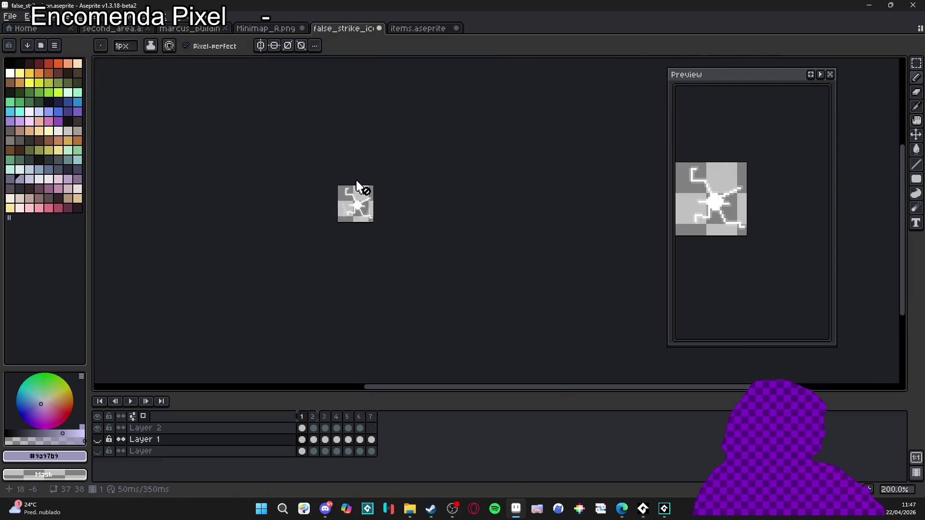
pyautogui.hotkey('ctrl', 'z')
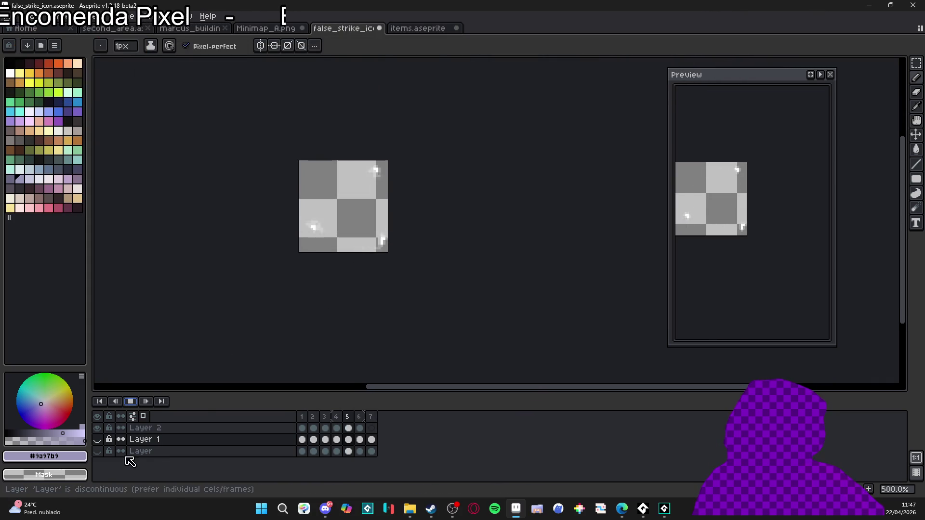
pyautogui.hotkey('ctrl', 'z')
pyautogui.click(96, 439)
pyautogui.click(97, 451)
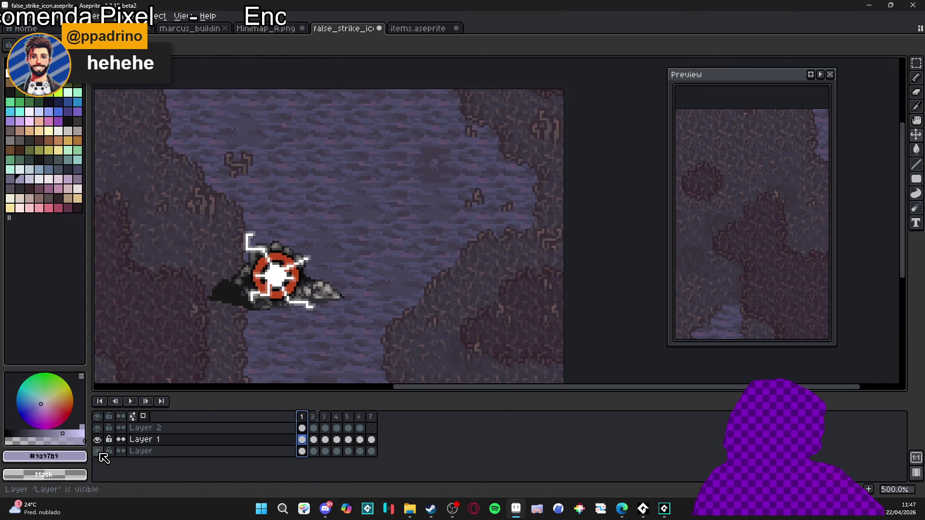
pyautogui.scroll(1, 244, 318)
pyautogui.click(130, 401)
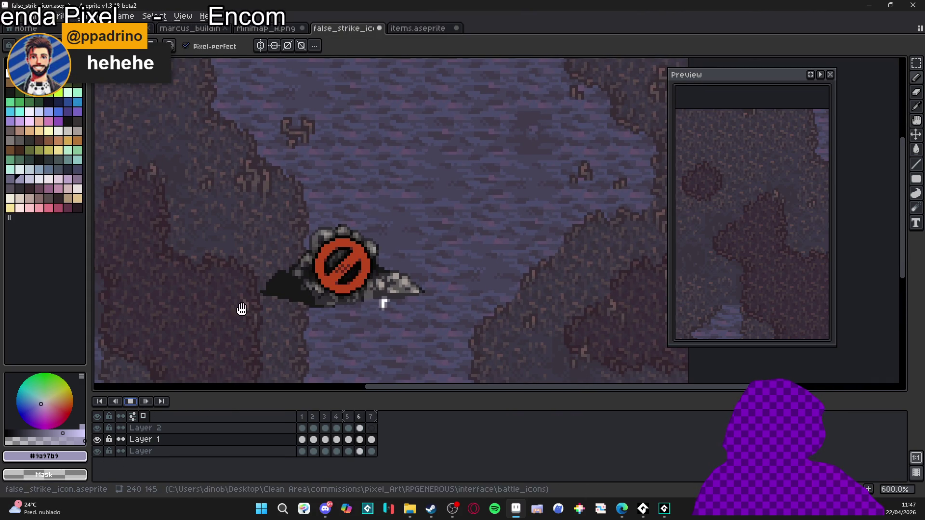
# Undo the stray minimap scribble and move on through the buildings tileset to the second_area map.
pyautogui.hotkey('ctrl', 'shift', 'Tab')
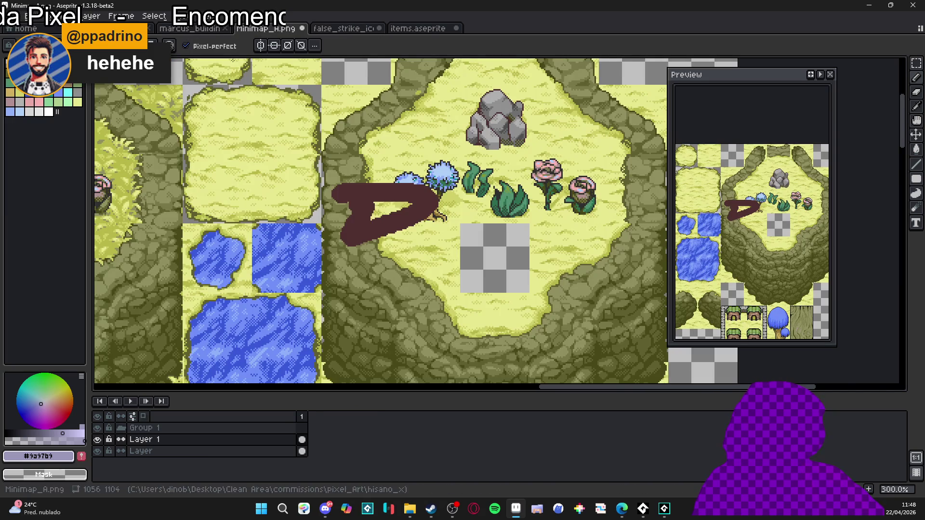
pyautogui.hotkey('ctrl', 'z')
pyautogui.hotkey('ctrl', 'z')
pyautogui.scroll(-5, 392, 205)
pyautogui.hotkey('ctrl', 'shift', 'Tab')
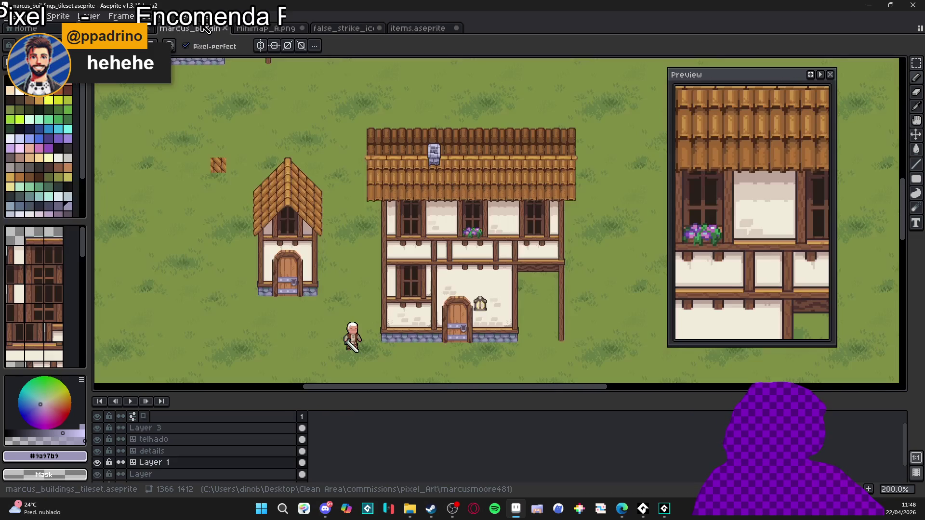
pyautogui.hotkey('ctrl', 'shift', 'Tab')
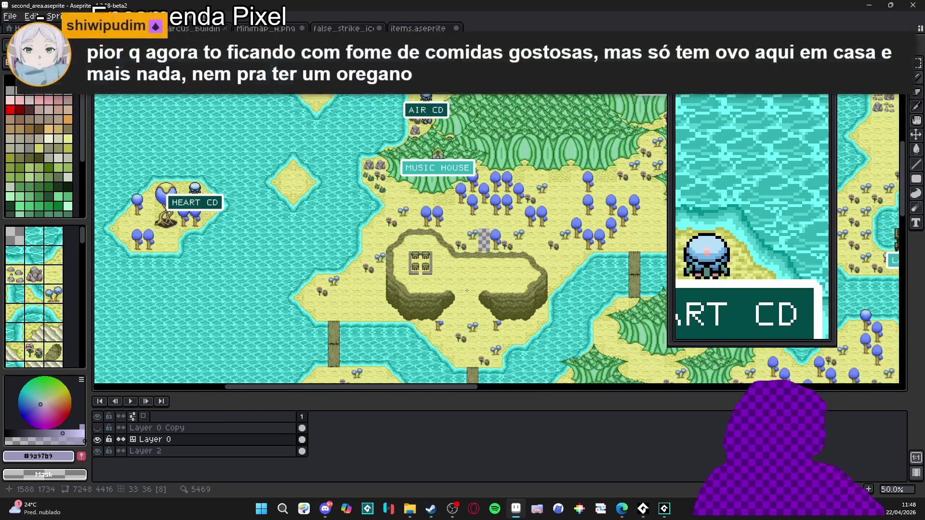
# Pan and zoom around the second_area island map, then return to items.aseprite.
pyautogui.moveTo(467, 290); pyautogui.dragTo(381, 224)
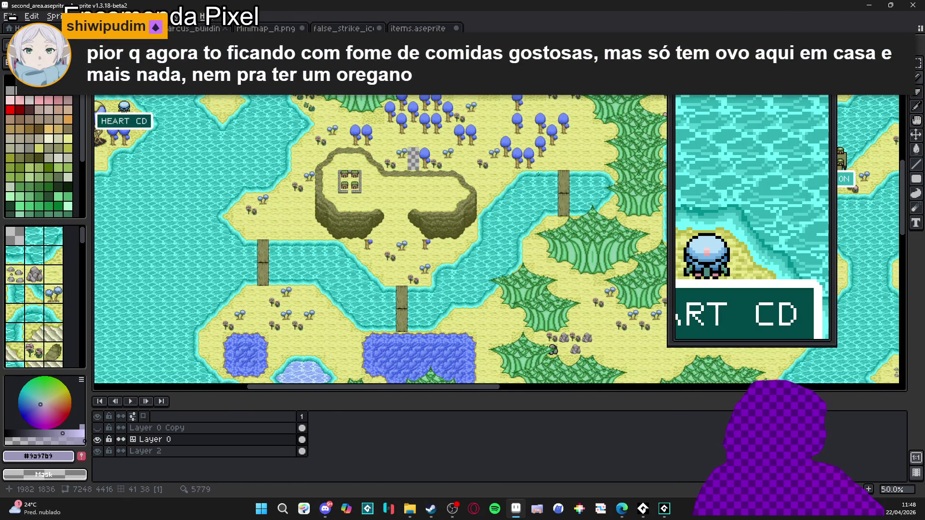
pyautogui.scroll(6, 464, 237)
pyautogui.scroll(1, 464, 237)
pyautogui.scroll(-2, 433, 255)
pyautogui.scroll(1, 414, 270)
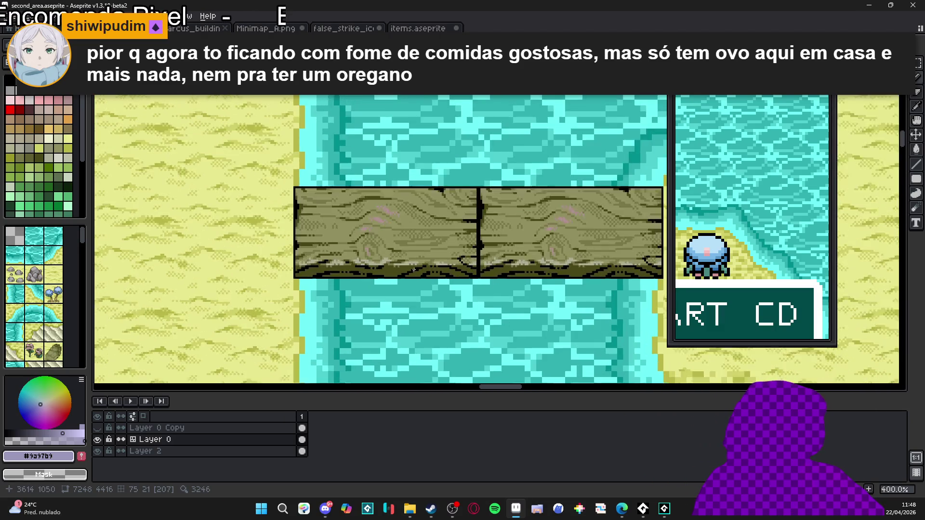
pyautogui.scroll(-4, 414, 269)
pyautogui.moveTo(346, 231); pyautogui.dragTo(363, 251)
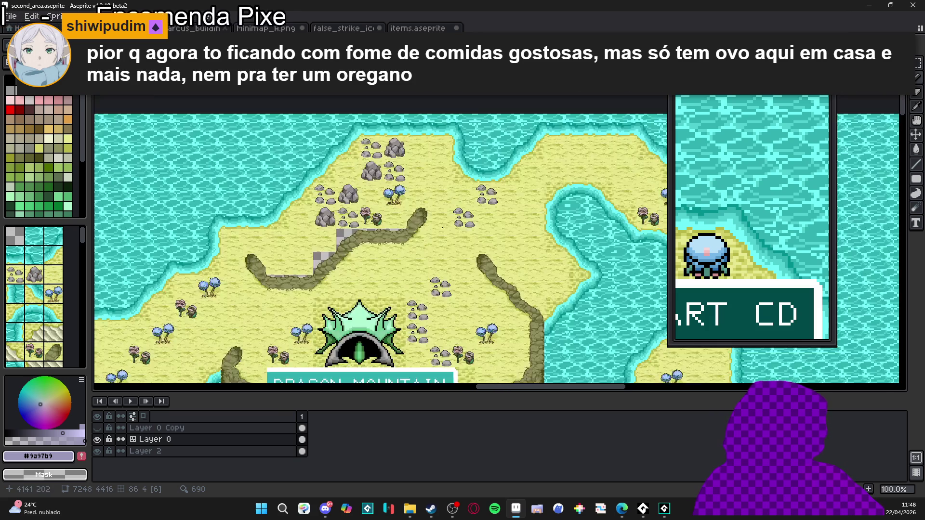
pyautogui.scroll(-1, 499, 241)
pyautogui.scroll(-10, 499, 241)
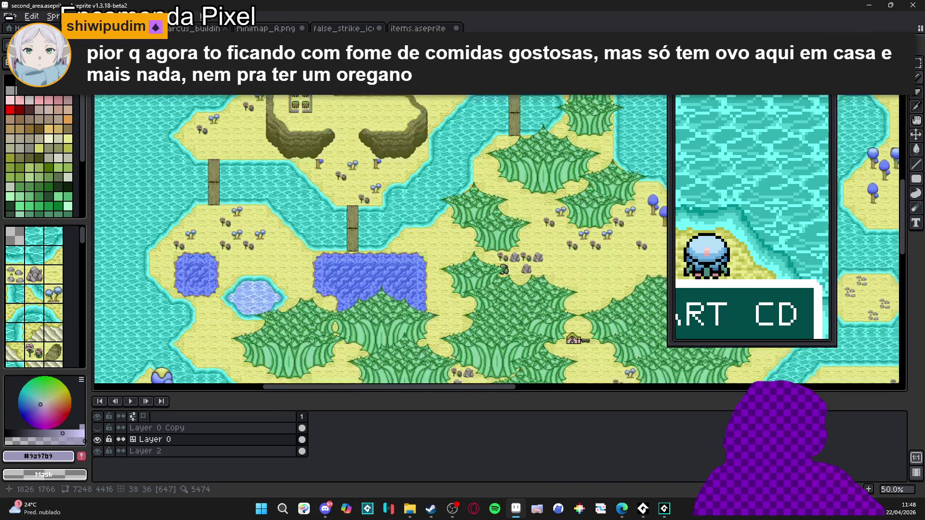
pyautogui.scroll(-3, 369, 285)
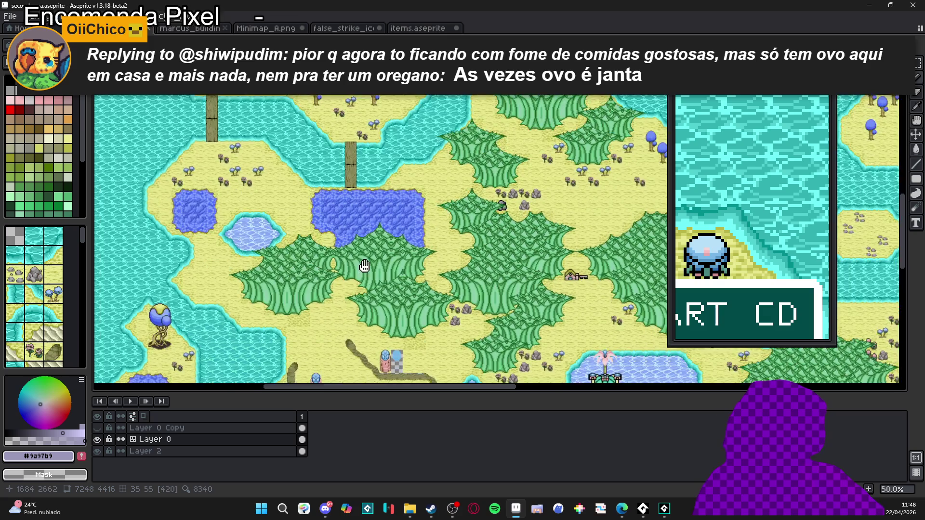
pyautogui.scroll(6, 368, 286)
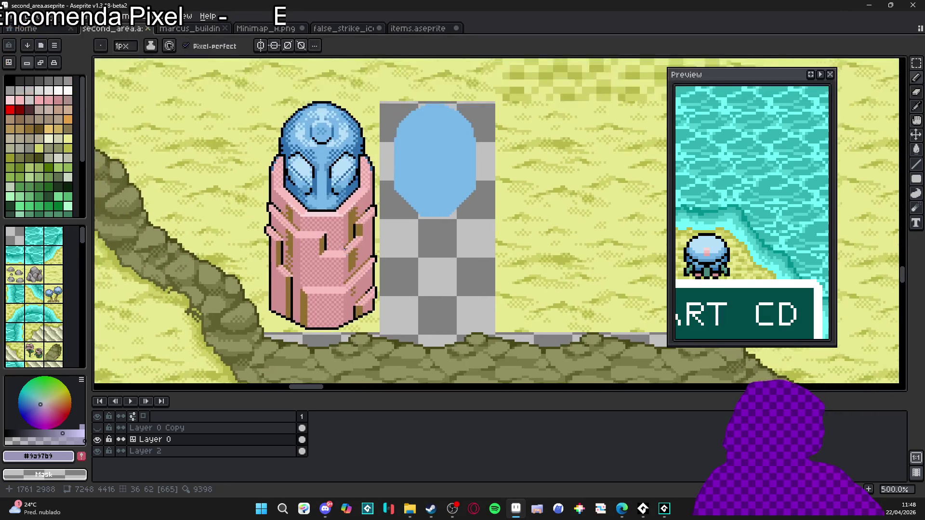
pyautogui.scroll(-1, 345, 248)
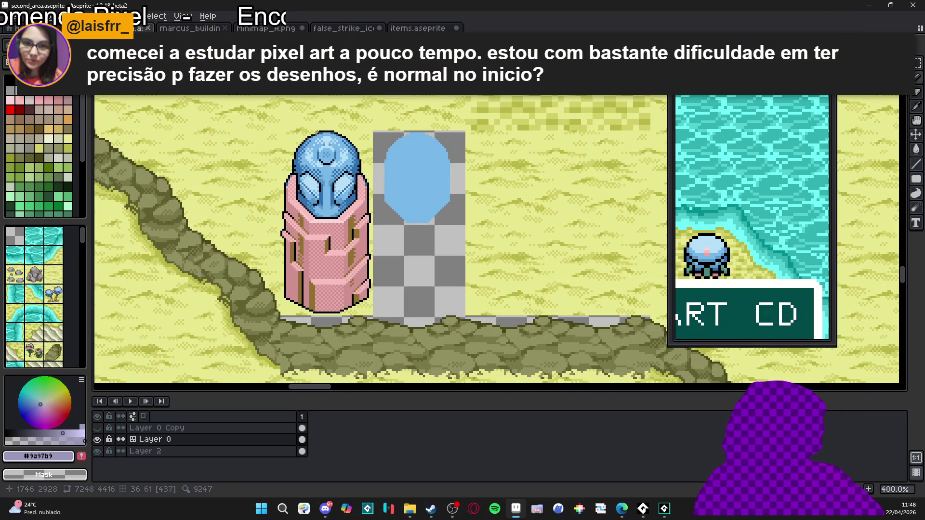
pyautogui.click(408, 31)
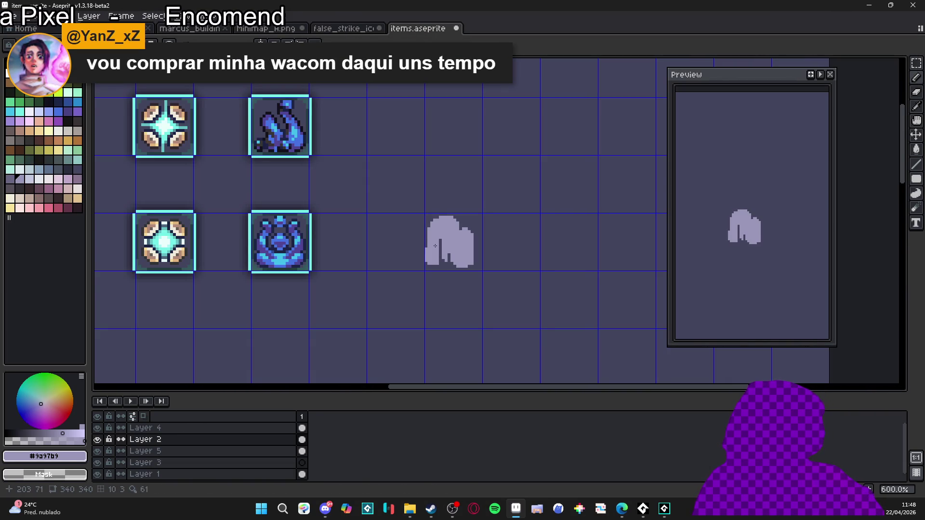
# Erase the thin lower-left column and a stray edge pixel from the lavender blob.
pyautogui.scroll(1, 435, 246)
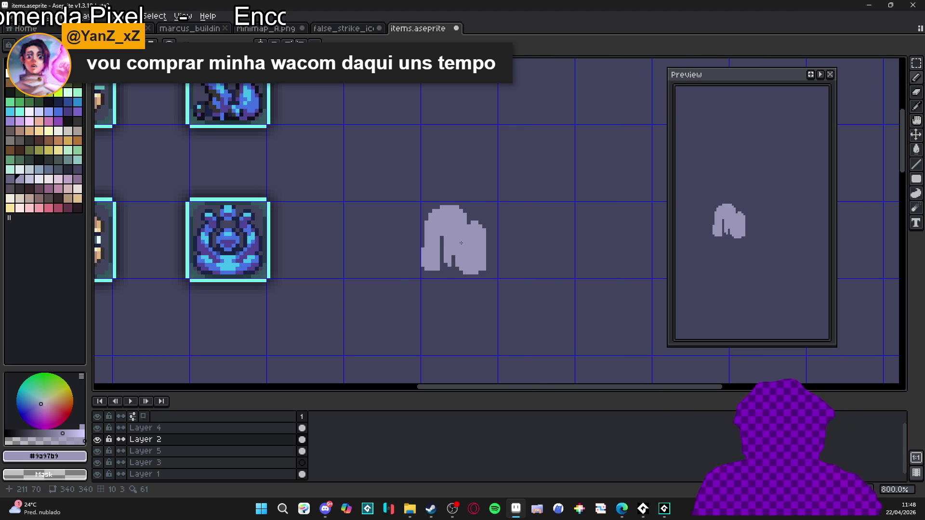
pyautogui.scroll(2, 431, 256)
pyautogui.press('e')
pyautogui.moveTo(414, 248); pyautogui.dragTo(413, 279)
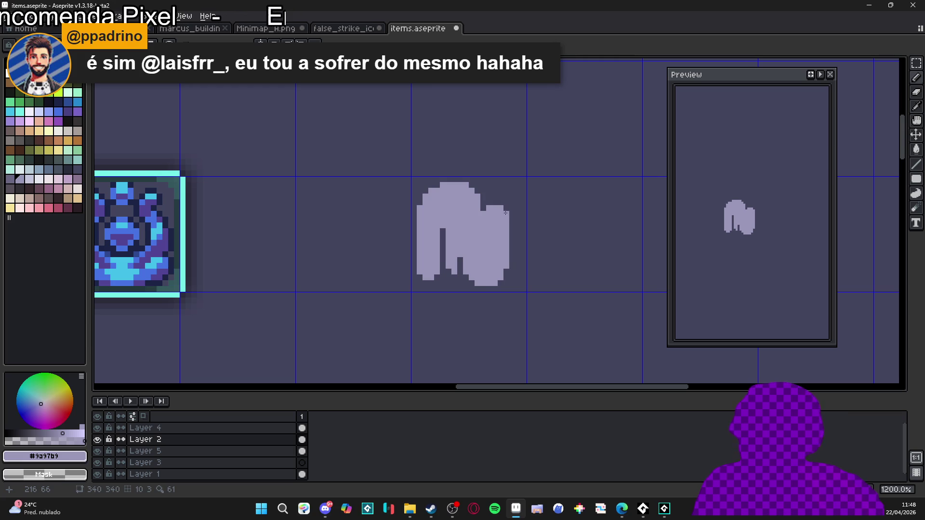
pyautogui.scroll(1, 461, 273)
pyautogui.click(462, 270)
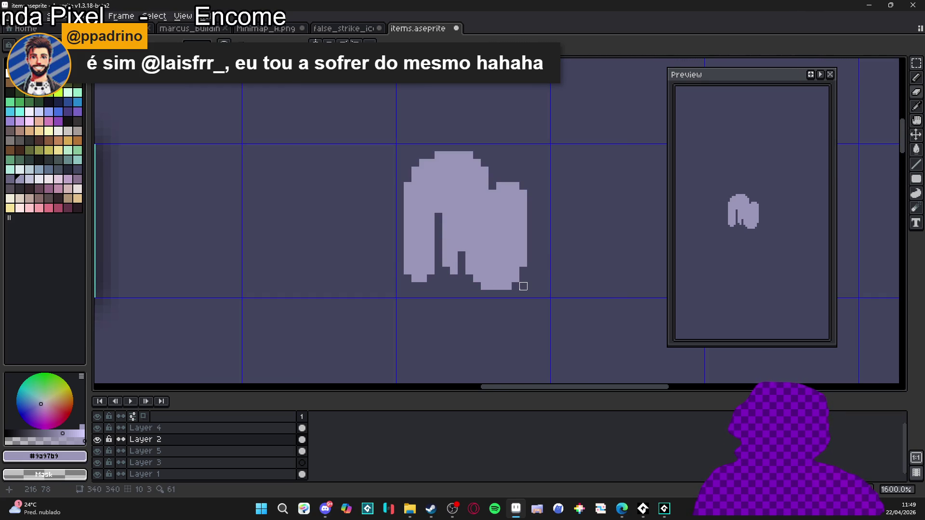
# Pencil one lavender pixel onto the blob's top-right edge.
pyautogui.scroll(-2, 516, 286)
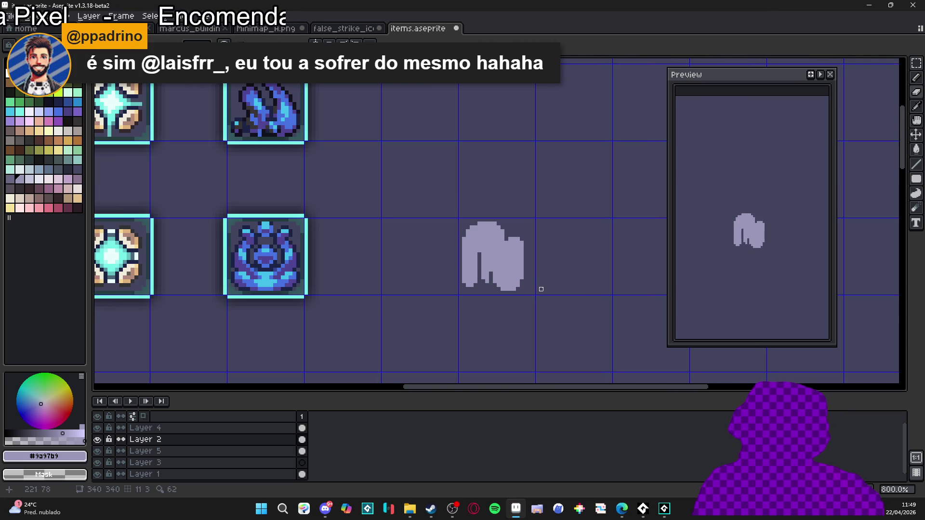
pyautogui.scroll(2, 499, 254)
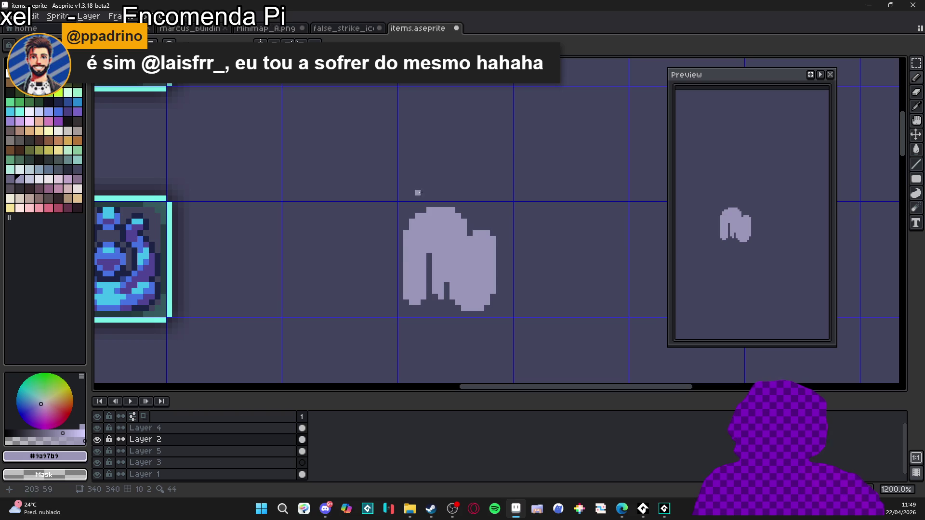
pyautogui.scroll(1, 373, 199)
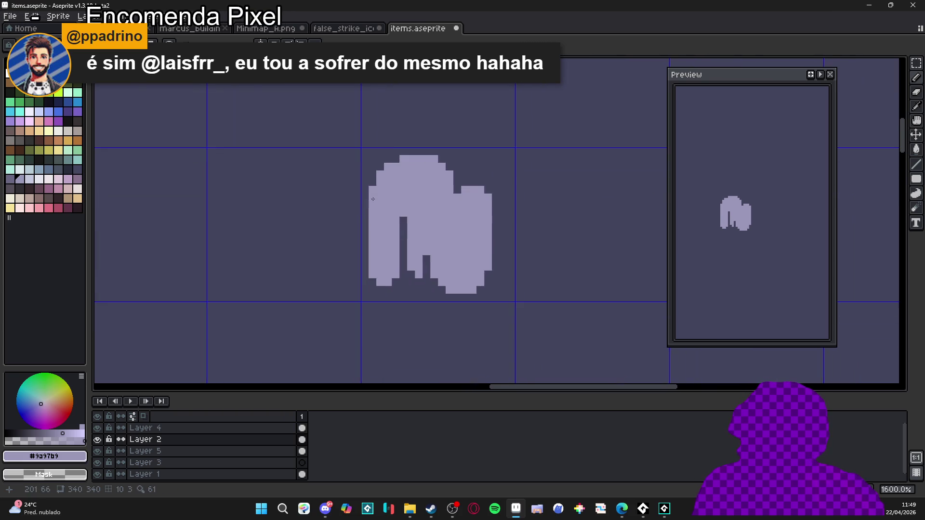
pyautogui.scroll(-2, 372, 199)
pyautogui.scroll(3, 412, 214)
pyautogui.click(473, 197)
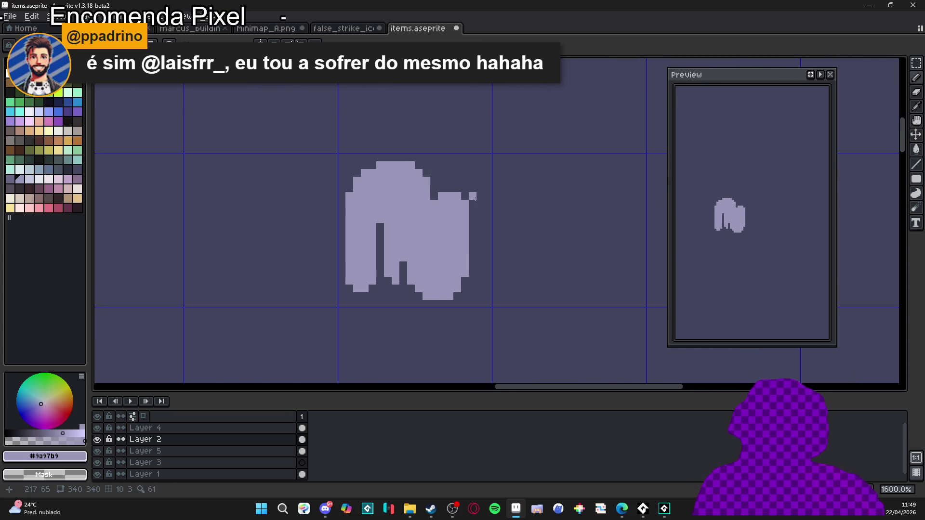
pyautogui.scroll(-1, 471, 340)
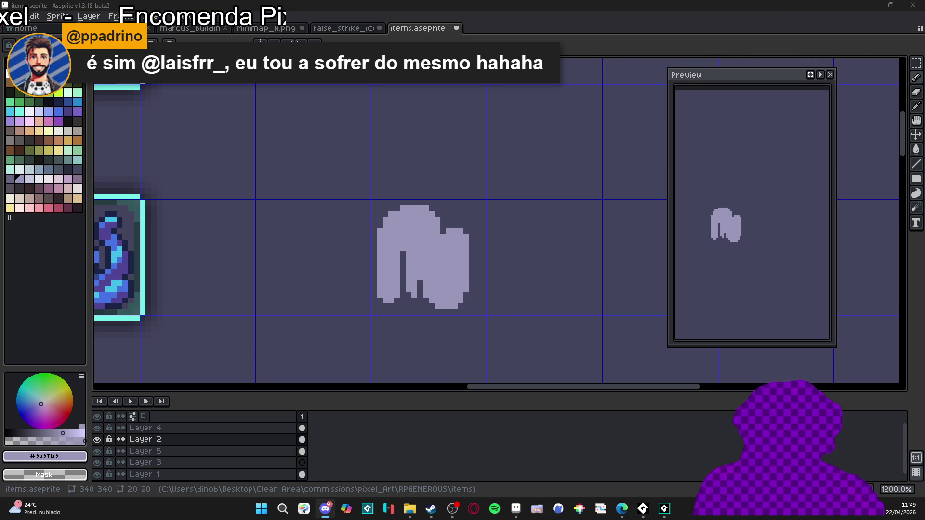
pyautogui.hotkey('alt', 'Tab')
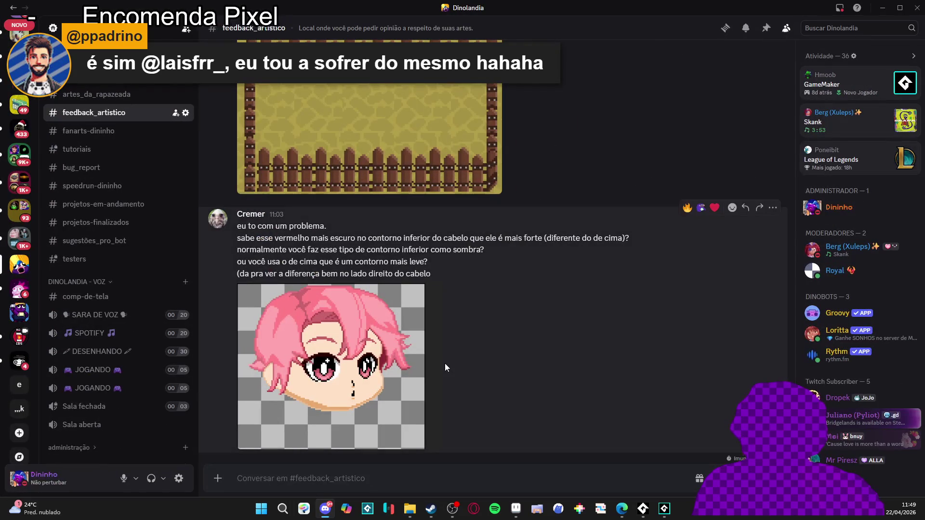
pyautogui.scroll(8, 340, 435)
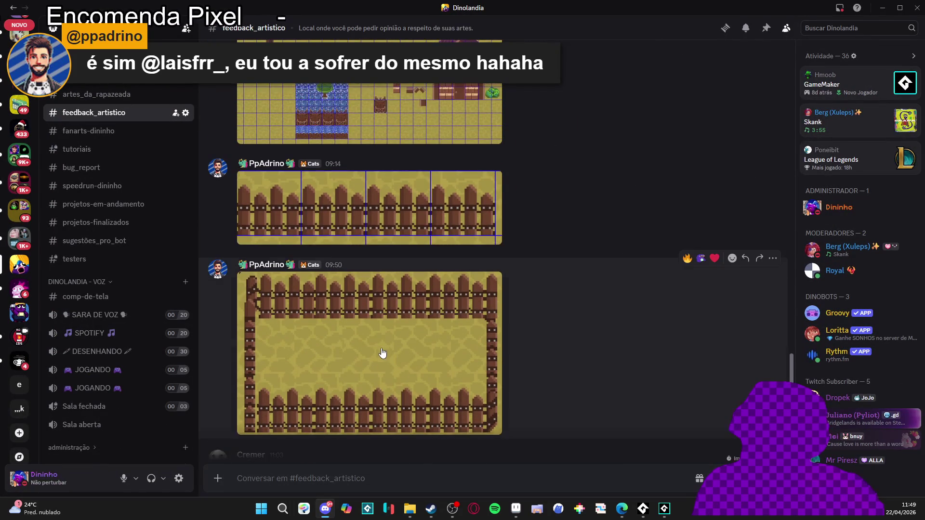
pyautogui.scroll(10, 377, 350)
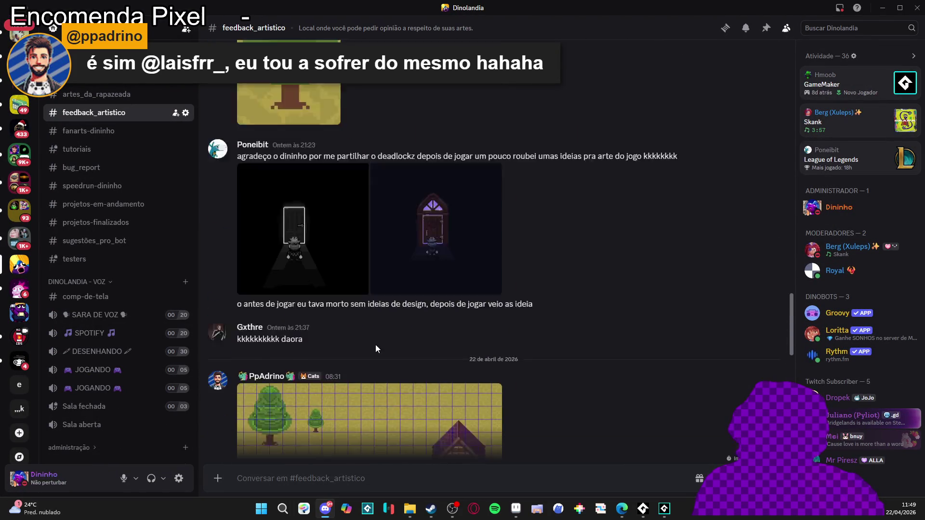
pyautogui.scroll(2, 415, 289)
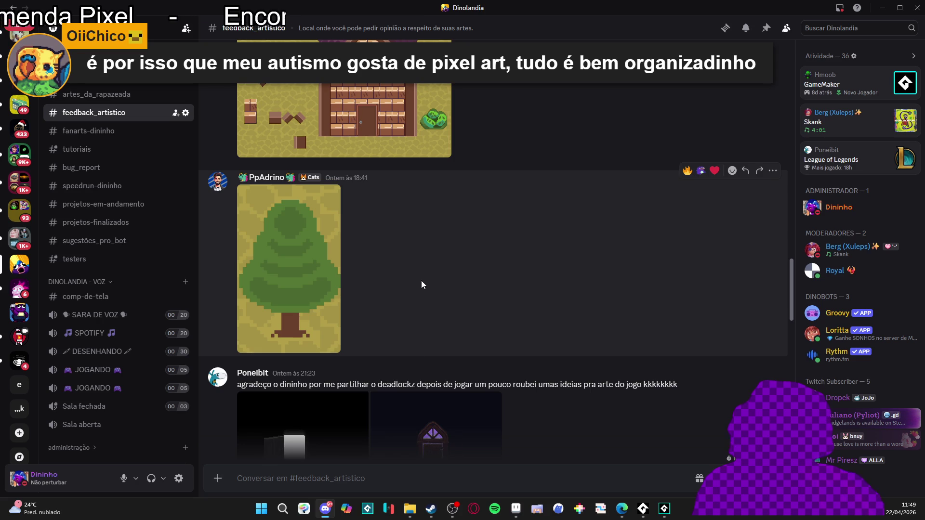
pyautogui.scroll(-3, 423, 279)
pyautogui.scroll(5, 431, 275)
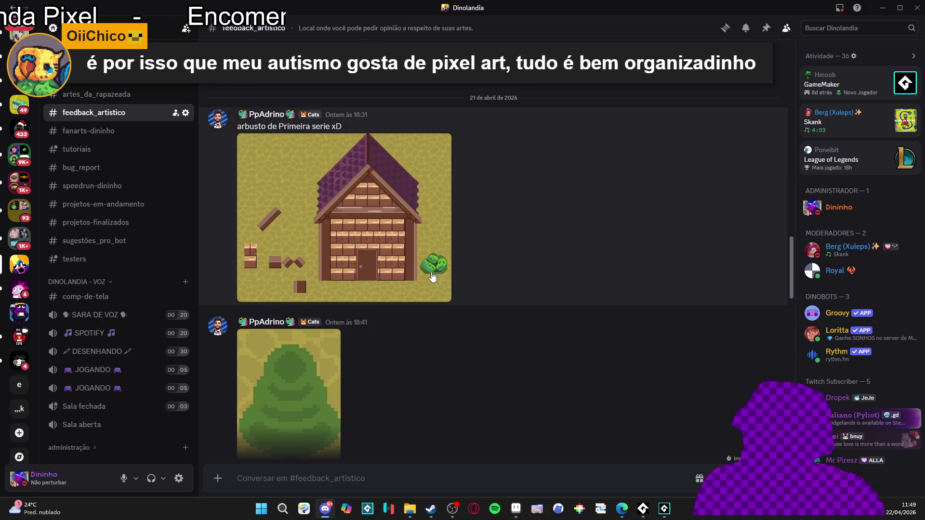
pyautogui.scroll(-10, 433, 275)
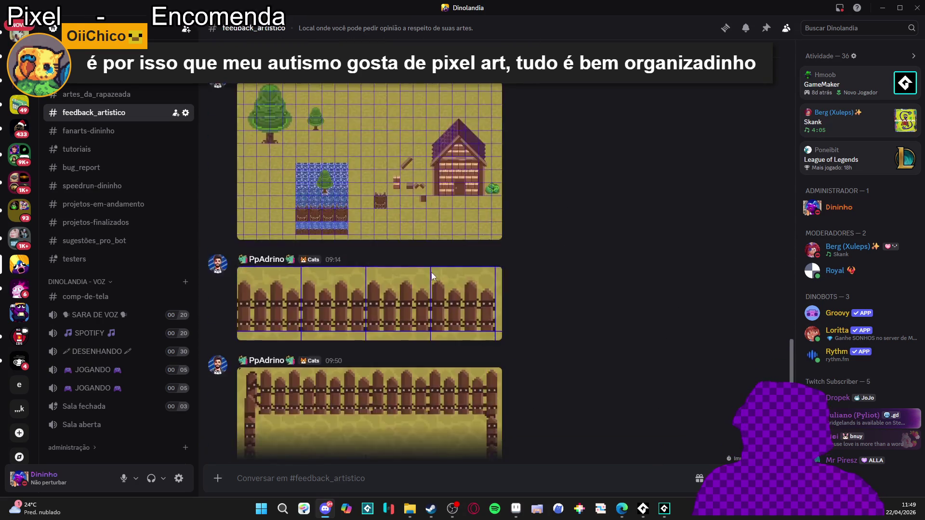
pyautogui.click(881, 8)
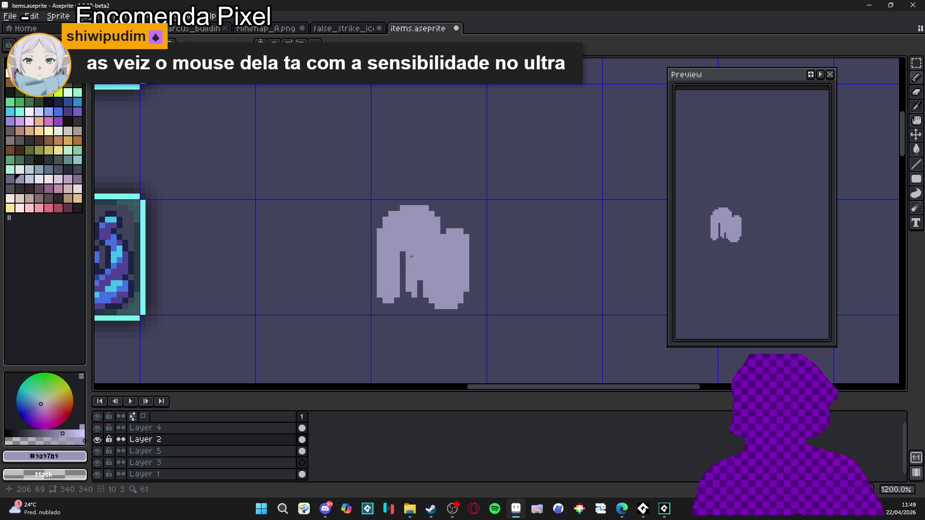
# Nudge the lavender shape one pixel to the right and deselect it.
pyautogui.click(434, 267)
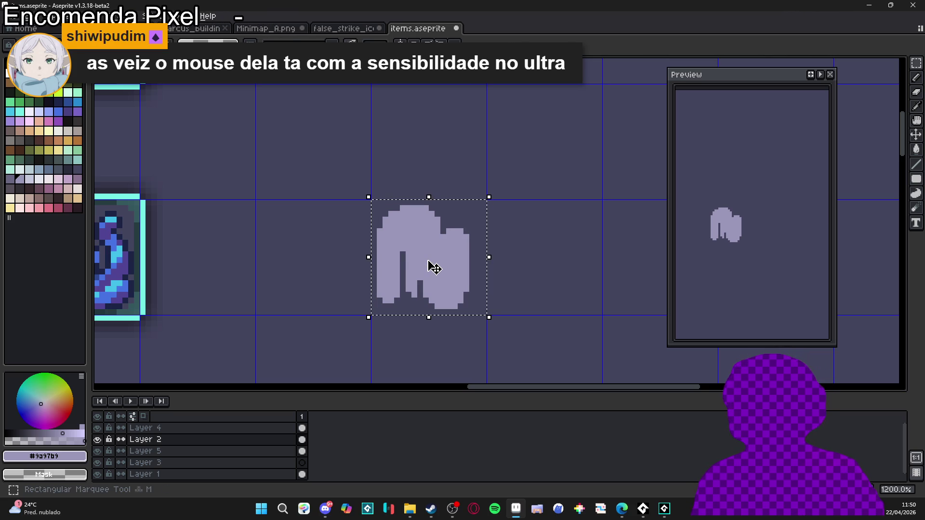
pyautogui.press('Right')
pyautogui.hotkey('ctrl', 'd')
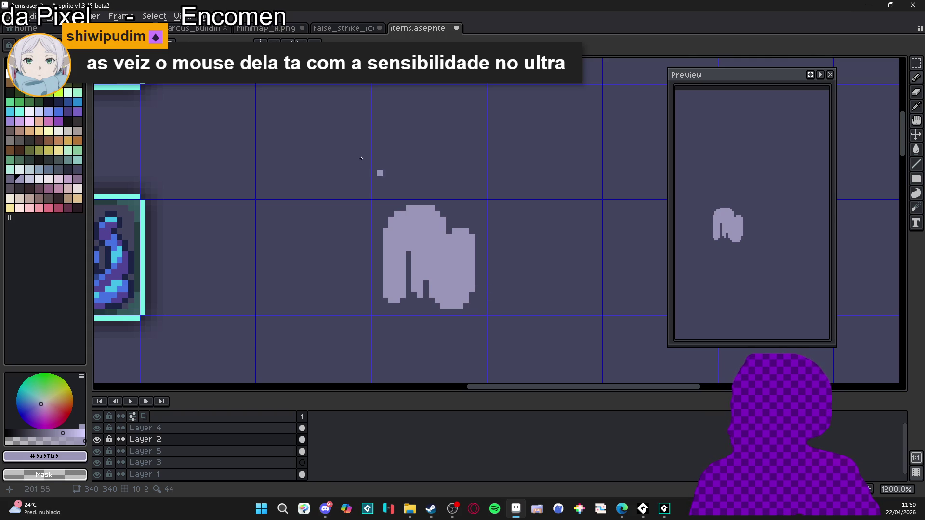
# With palette index 94, pencil dark pixels at the top of the shape's notch.
pyautogui.press('x')
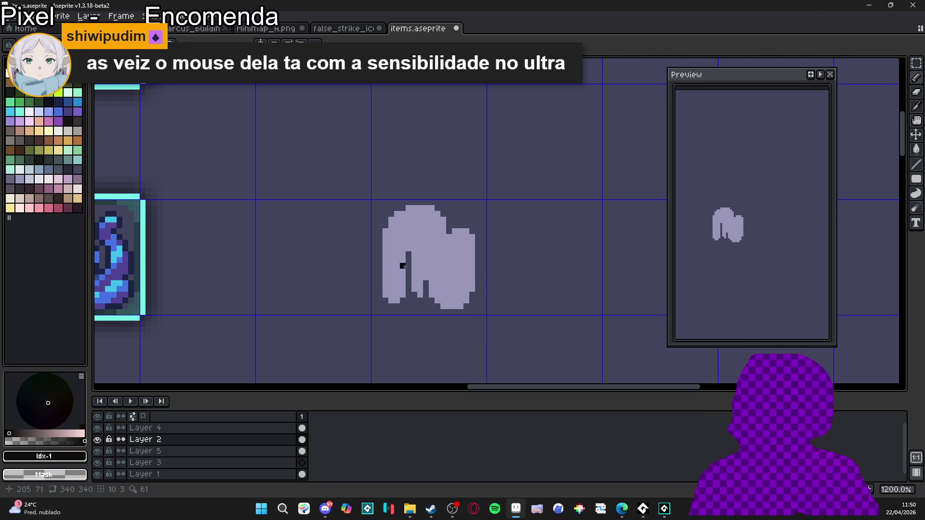
pyautogui.press('x')
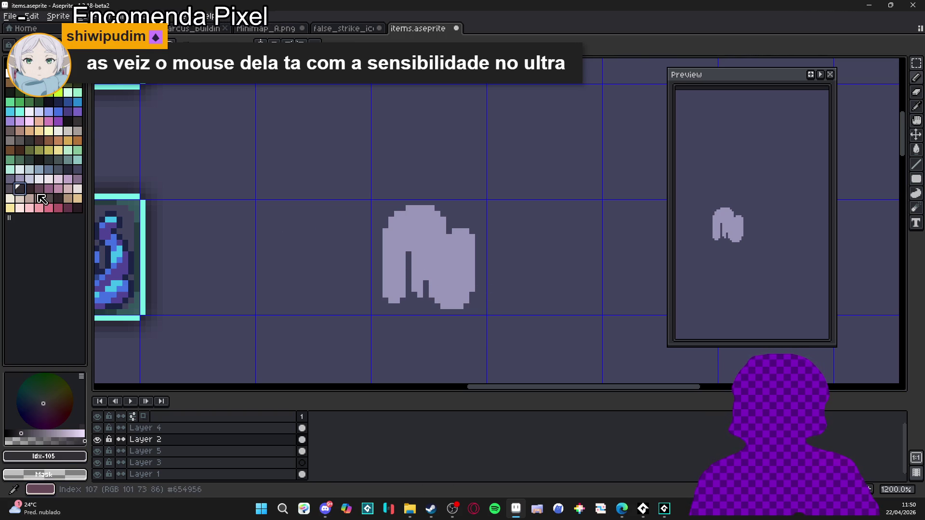
pyautogui.click(73, 177)
pyautogui.scroll(1, 406, 271)
pyautogui.click(409, 249)
pyautogui.keyDown('shift'); pyautogui.click(411, 296); pyautogui.keyUp('shift')
pyautogui.hotkey('ctrl', 'z')
# Trace a near-black palette index 54 outline around the shape's edges and down its inner gap.
pyautogui.click(69, 122)
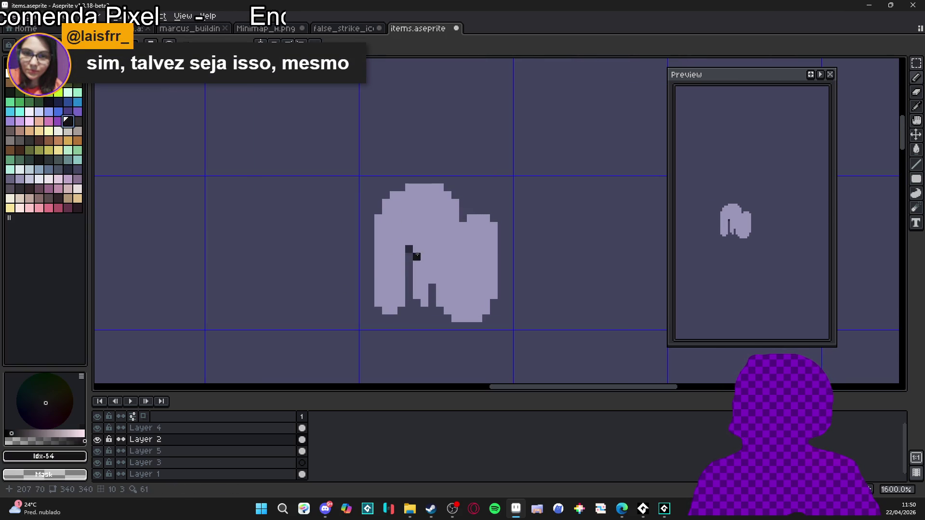
pyautogui.keyDown('shift'); pyautogui.click(409, 306); pyautogui.keyUp('shift')
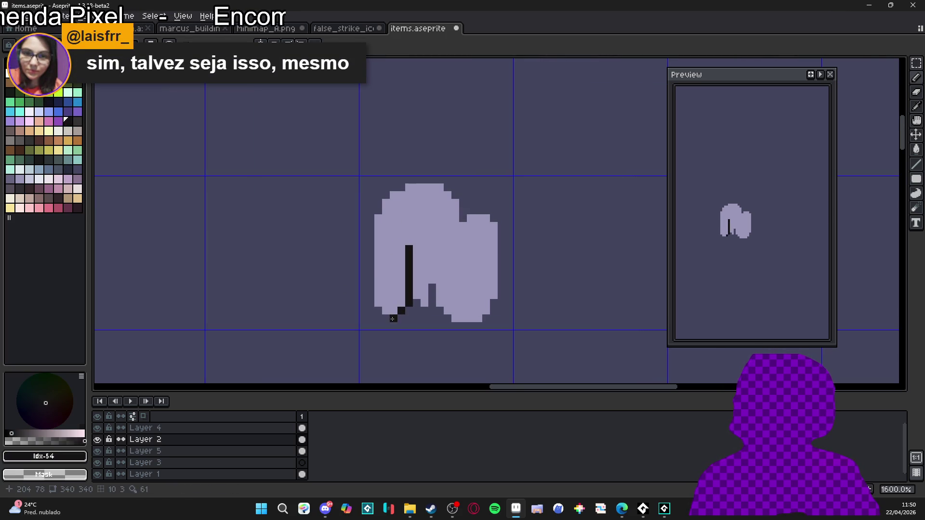
pyautogui.moveTo(374, 307)
pyautogui.mouseDown()
pyautogui.moveTo(370, 214)
pyautogui.moveTo(394, 189)
pyautogui.moveTo(436, 181)
pyautogui.moveTo(466, 214)
pyautogui.moveTo(492, 218)
pyautogui.moveTo(502, 298)
pyautogui.moveTo(479, 327)
pyautogui.moveTo(455, 325)
pyautogui.mouseUp()
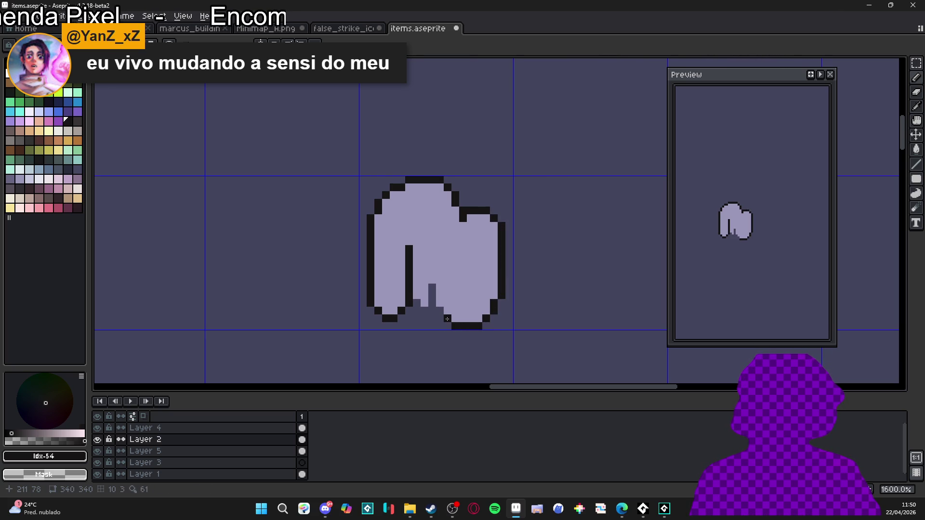
pyautogui.moveTo(449, 326)
pyautogui.mouseDown()
pyautogui.moveTo(447, 314)
pyautogui.moveTo(419, 313)
pyautogui.mouseUp()
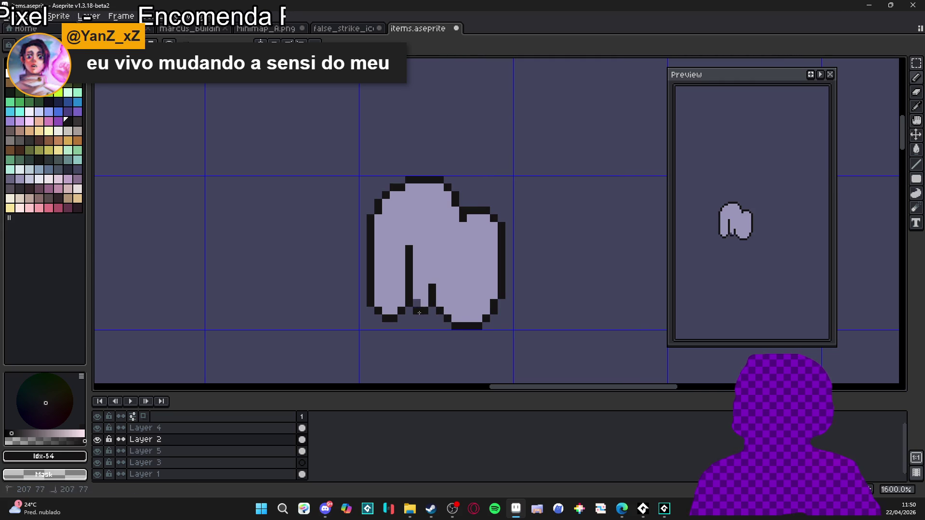
pyautogui.click(455, 288)
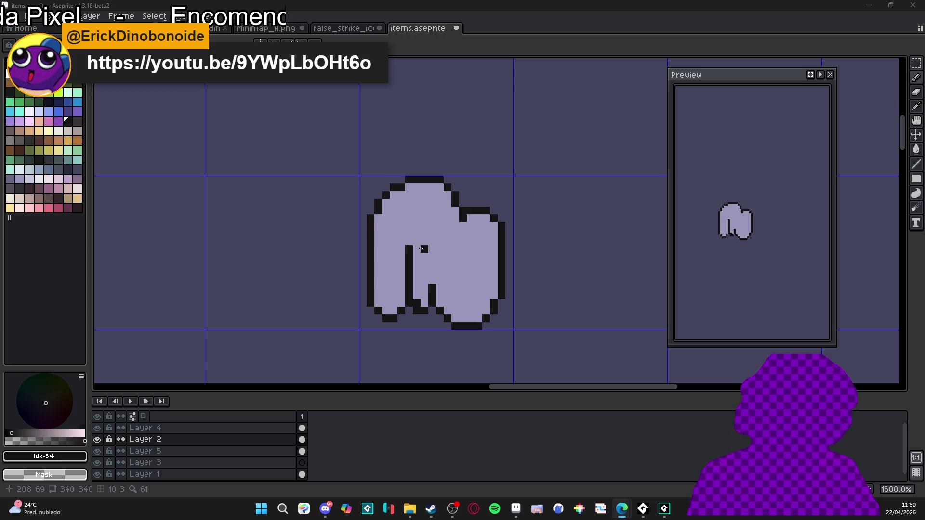
pyautogui.click(10, 178)
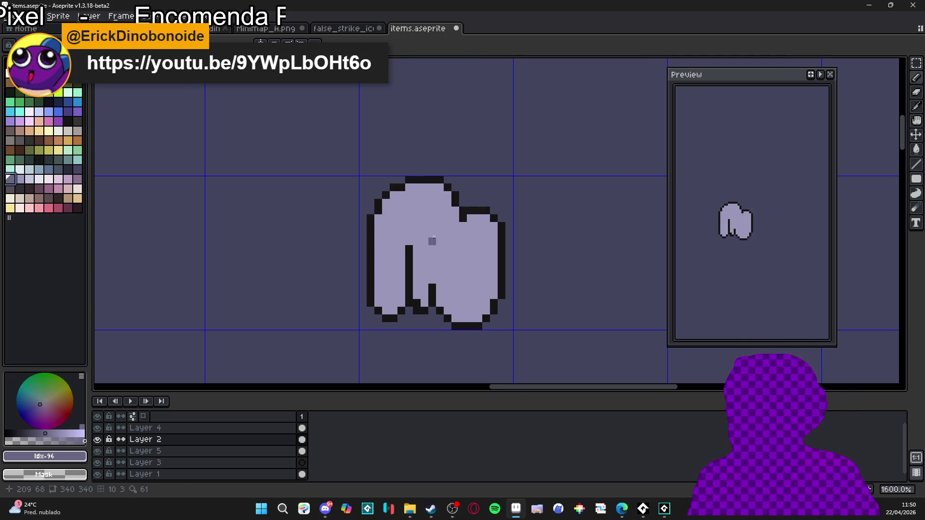
# Paint mid-grey shading streaks down the shape's middle and right lobe.
pyautogui.moveTo(440, 241); pyautogui.dragTo(448, 281)
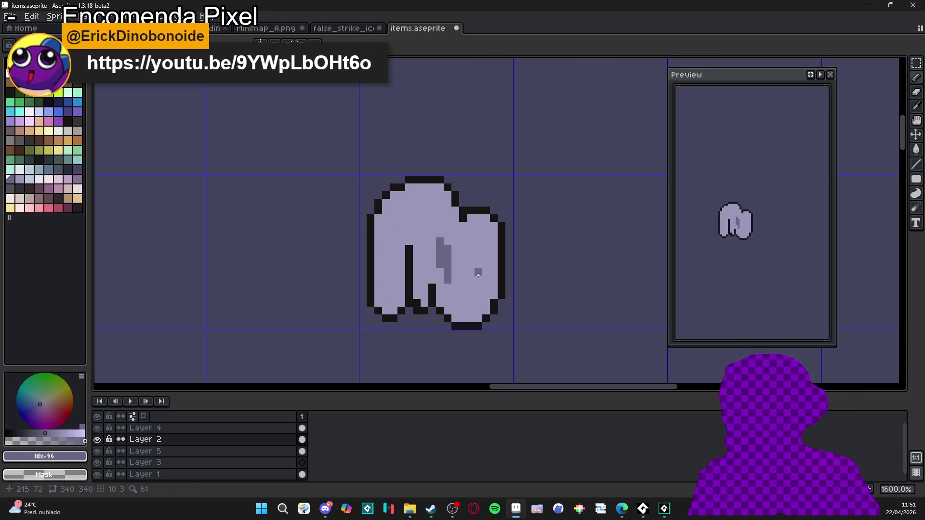
pyautogui.click(471, 273)
pyautogui.click(471, 280)
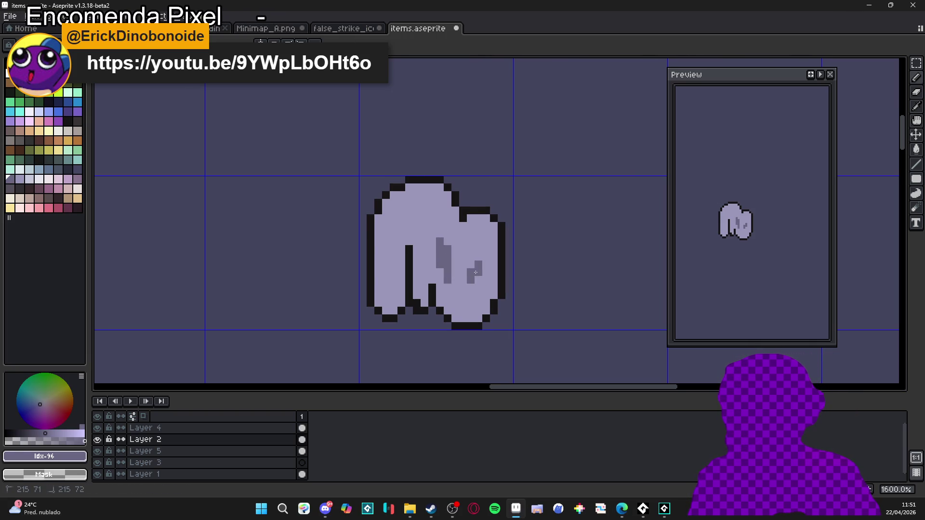
pyautogui.click(479, 257)
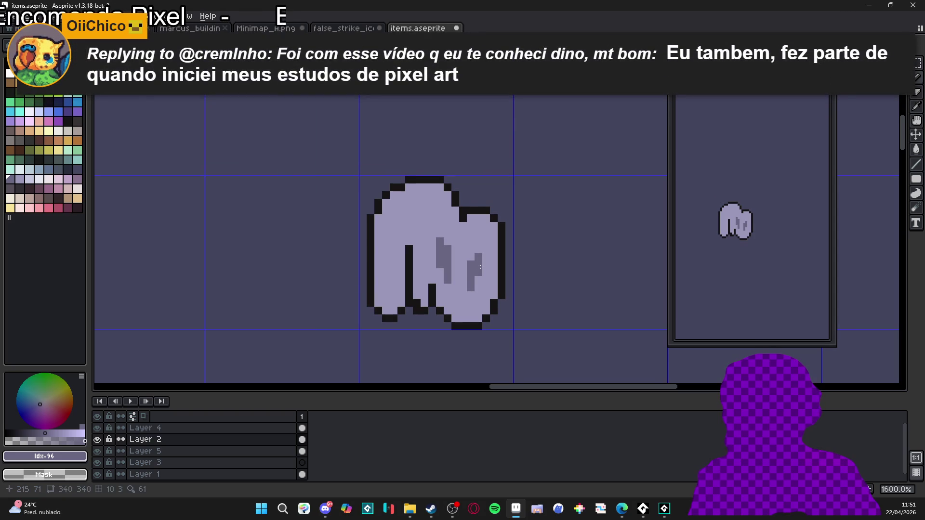
pyautogui.hotkey('ctrl', 'z')
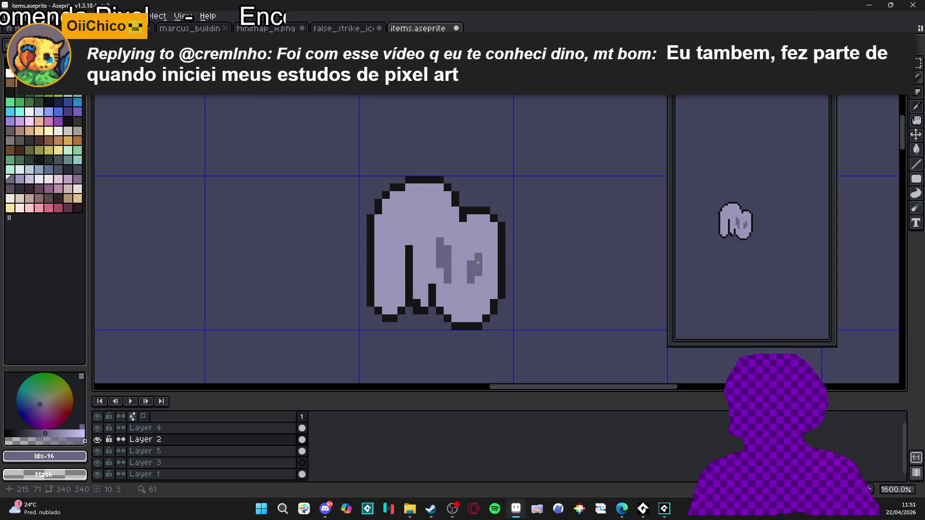
pyautogui.scroll(2, 479, 263)
pyautogui.scroll(-2, 479, 261)
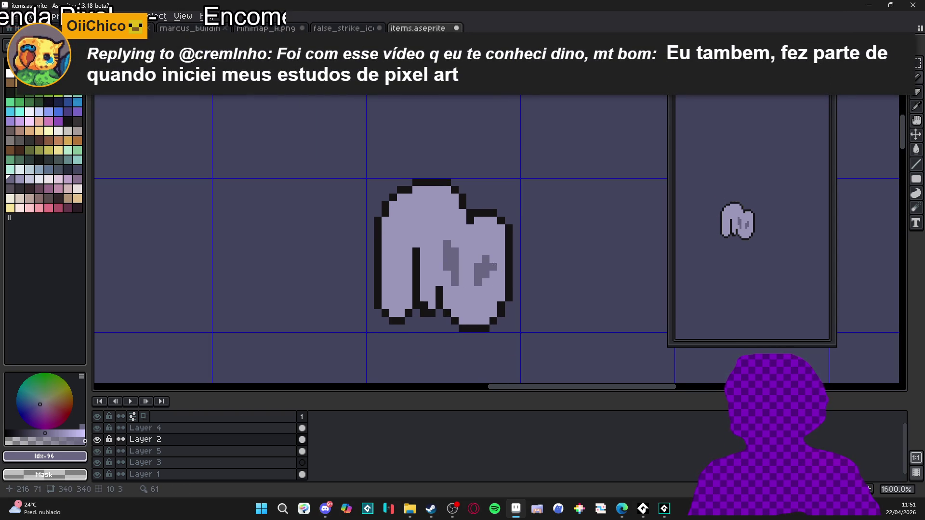
pyautogui.scroll(2, 492, 265)
pyautogui.click(481, 257)
pyautogui.keyDown('alt'); pyautogui.click(474, 280); pyautogui.keyUp('alt')
pyautogui.click(482, 303)
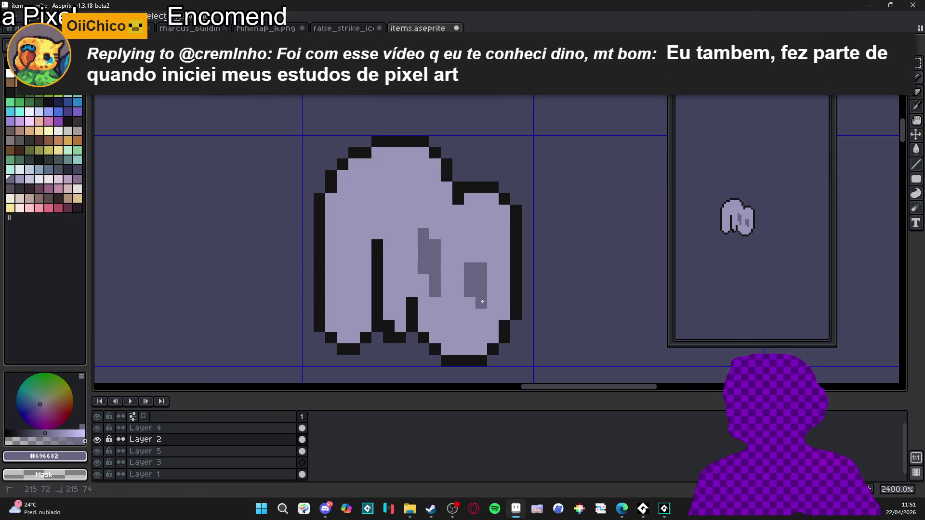
# Shift and repaint the left shadow streak, lightening its lower part.
pyautogui.click(469, 245)
pyautogui.keyDown('alt'); pyautogui.click(454, 233); pyautogui.keyUp('alt')
pyautogui.moveTo(424, 233); pyautogui.dragTo(423, 257)
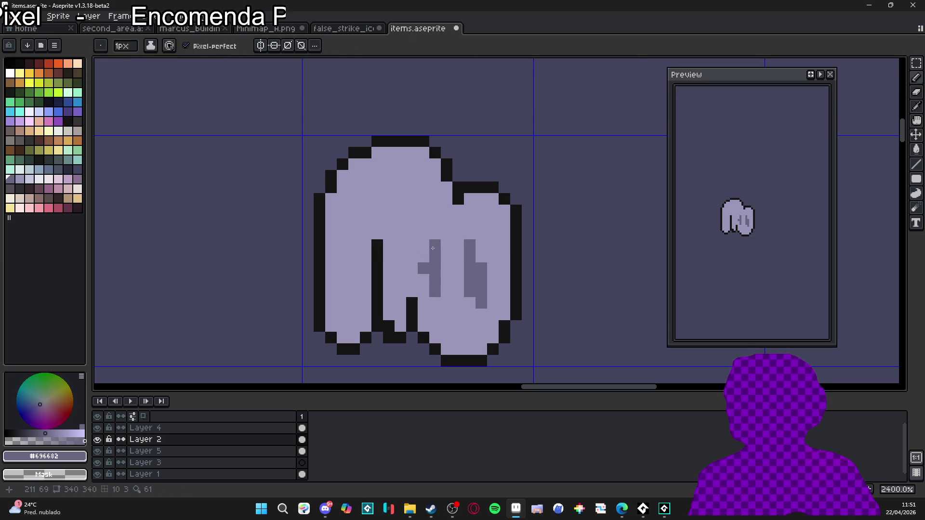
pyautogui.keyDown('alt'); pyautogui.click(438, 244); pyautogui.keyUp('alt')
pyautogui.moveTo(435, 222); pyautogui.dragTo(429, 235)
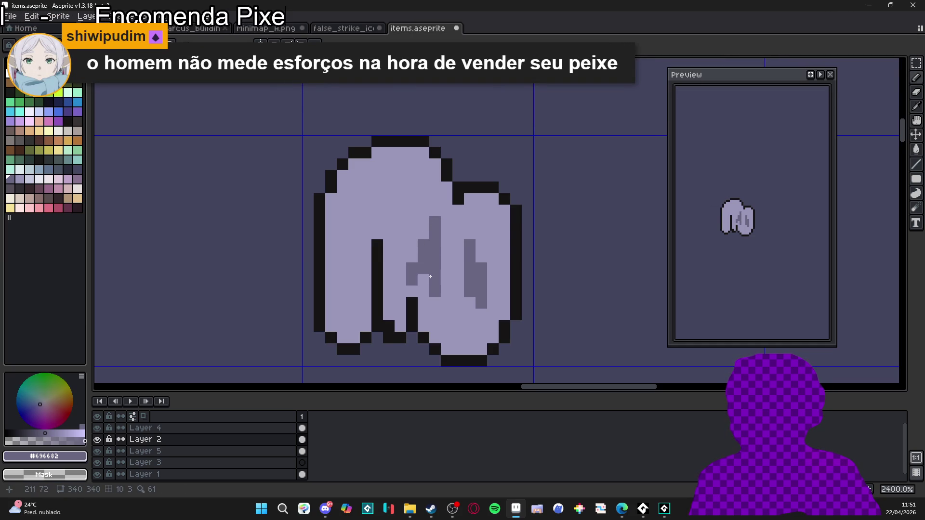
pyautogui.keyDown('alt'); pyautogui.click(453, 285); pyautogui.keyUp('alt')
pyautogui.moveTo(435, 292); pyautogui.dragTo(435, 268)
# Add a diagonal shadow run along the shape's bottom and refine its pixels.
pyautogui.keyDown('alt'); pyautogui.click(433, 240); pyautogui.keyUp('alt')
pyautogui.click(435, 314)
pyautogui.moveTo(435, 326); pyautogui.dragTo(454, 337)
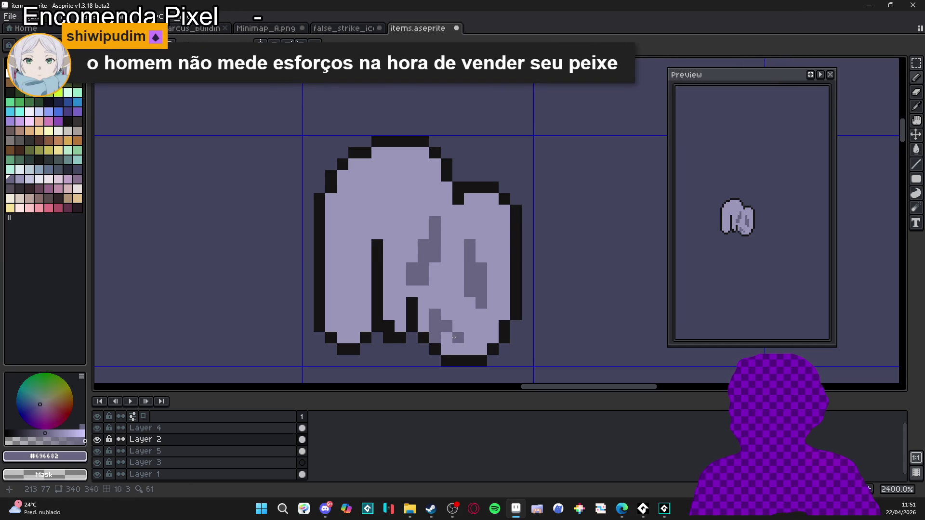
pyautogui.keyDown('alt'); pyautogui.click(446, 339); pyautogui.keyUp('alt')
pyautogui.click(435, 337)
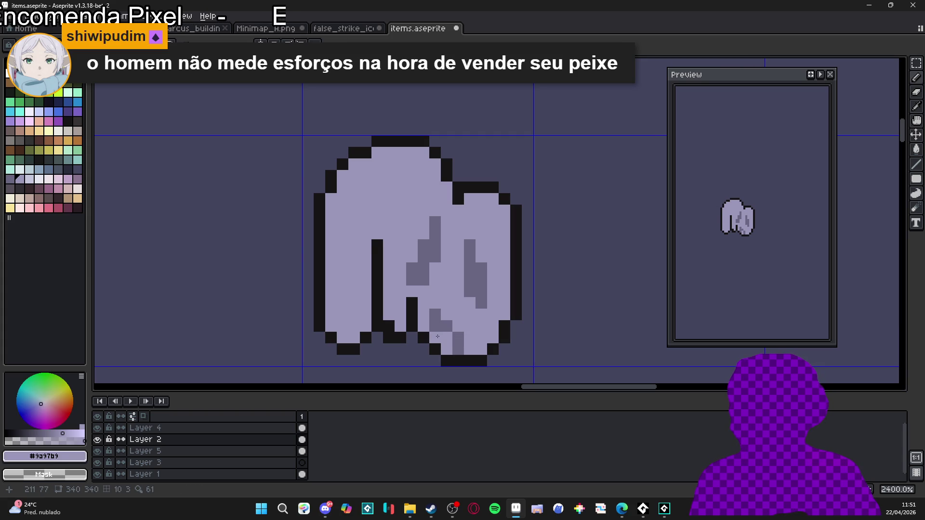
pyautogui.click(435, 326)
pyautogui.keyDown('alt'); pyautogui.click(440, 313); pyautogui.keyUp('alt')
pyautogui.moveTo(435, 326)
pyautogui.mouseDown()
pyautogui.moveTo(446, 317)
pyautogui.moveTo(455, 341)
pyautogui.moveTo(467, 332)
pyautogui.mouseUp()
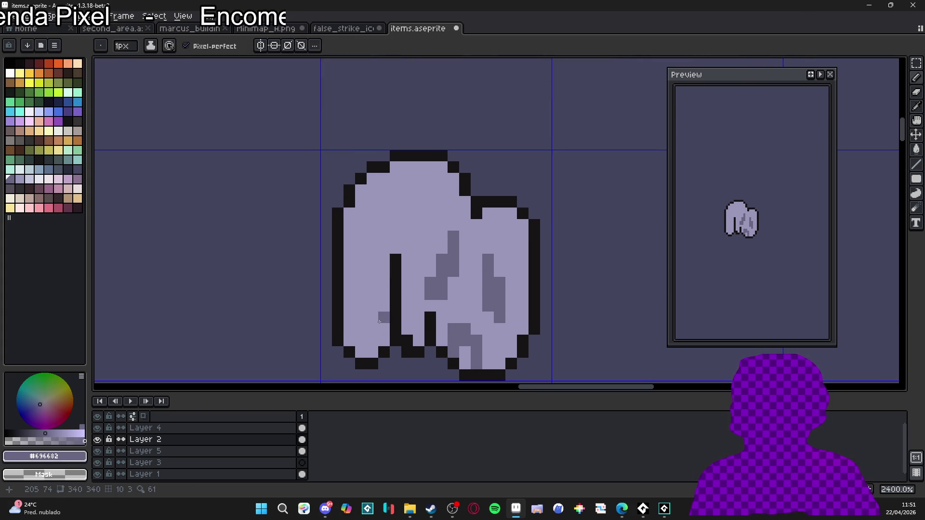
# Grey the top of the left dark line and shade the lower-left inner edge grey.
pyautogui.click(399, 245)
pyautogui.hotkey('ctrl', 'z')
pyautogui.click(392, 256)
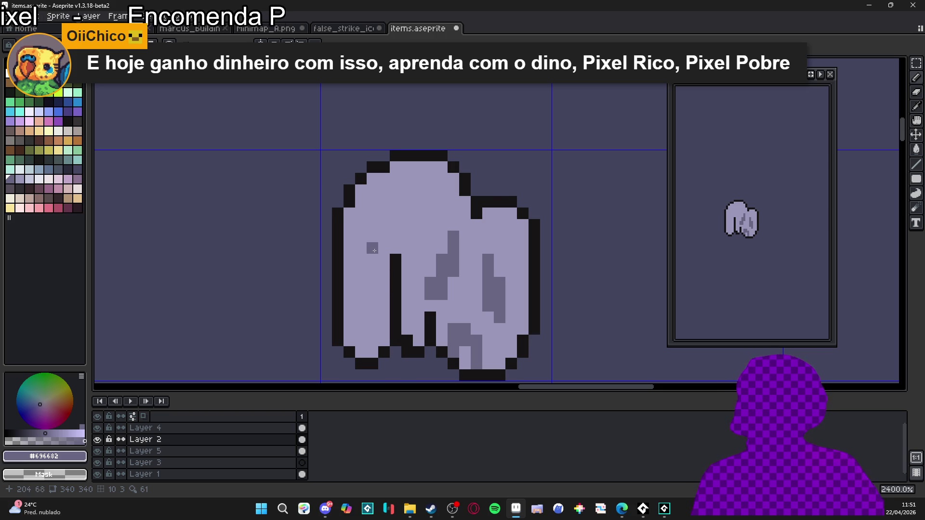
pyautogui.moveTo(372, 248); pyautogui.dragTo(380, 235)
pyautogui.click(404, 247)
pyautogui.click(404, 236)
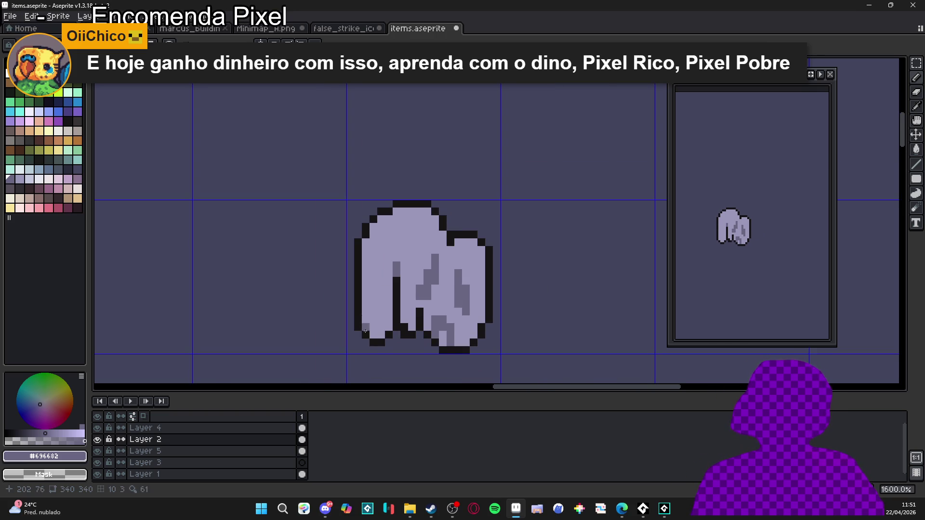
pyautogui.scroll(-1, 385, 326)
pyautogui.scroll(1, 385, 326)
pyautogui.moveTo(393, 327)
pyautogui.mouseDown()
pyautogui.moveTo(380, 339)
pyautogui.moveTo(357, 327)
pyautogui.mouseUp()
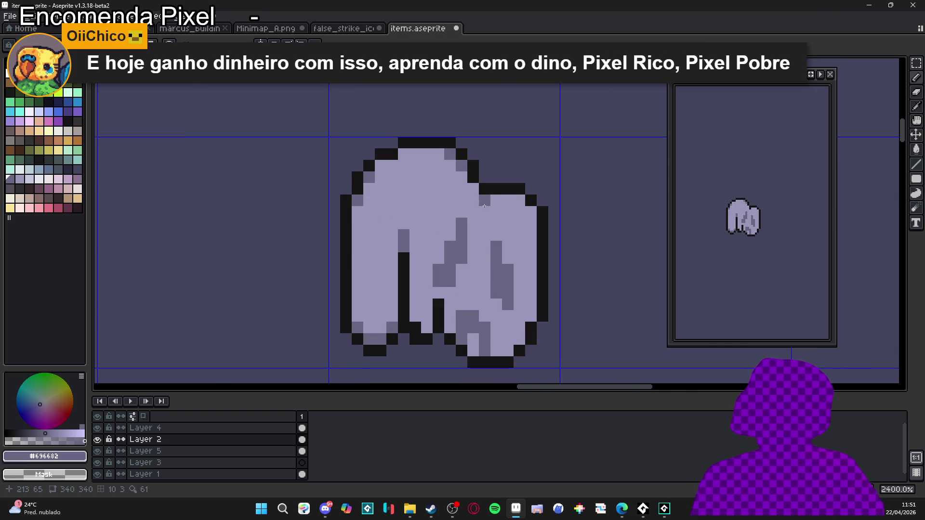
pyautogui.hscroll(-1, 409, 229)
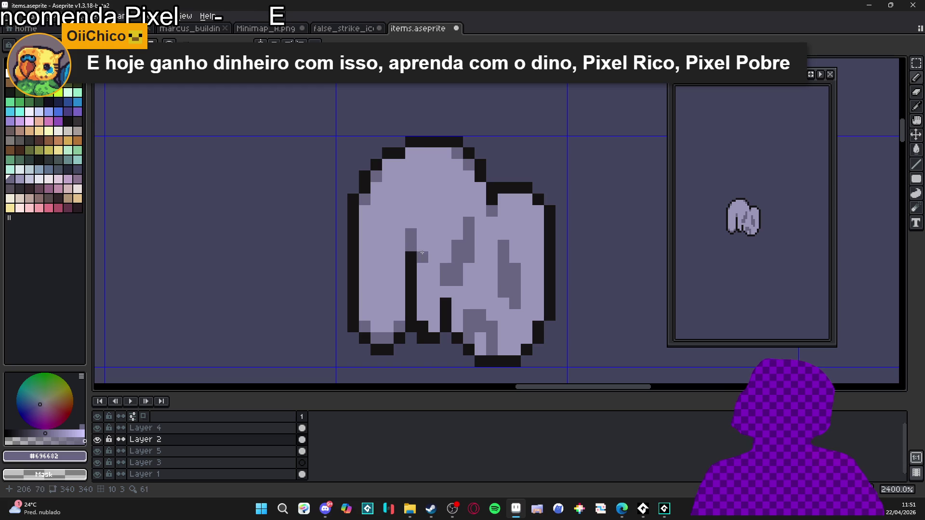
# Sample the darker #696682 shade and extend the central streak and lower-left column with it.
pyautogui.keyDown('alt'); pyautogui.click(453, 251); pyautogui.keyUp('alt')
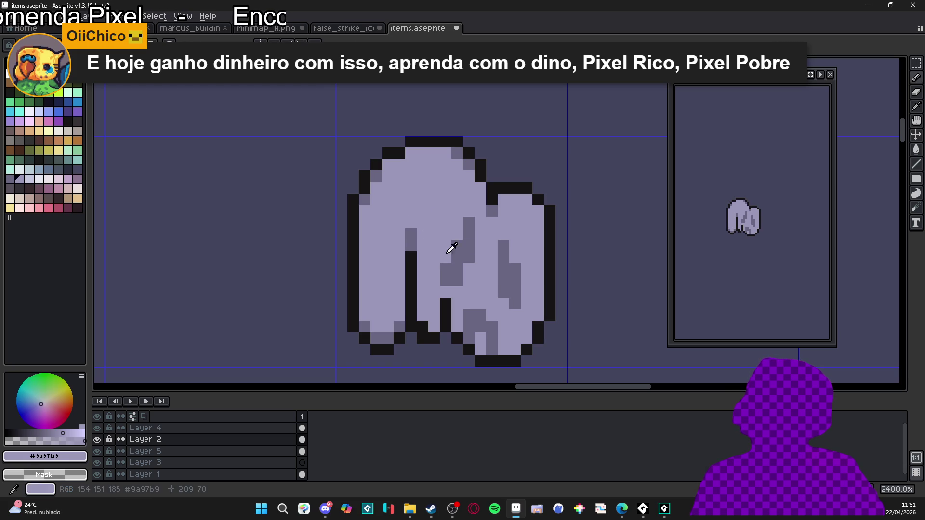
pyautogui.keyDown('alt'); pyautogui.click(414, 238); pyautogui.keyUp('alt')
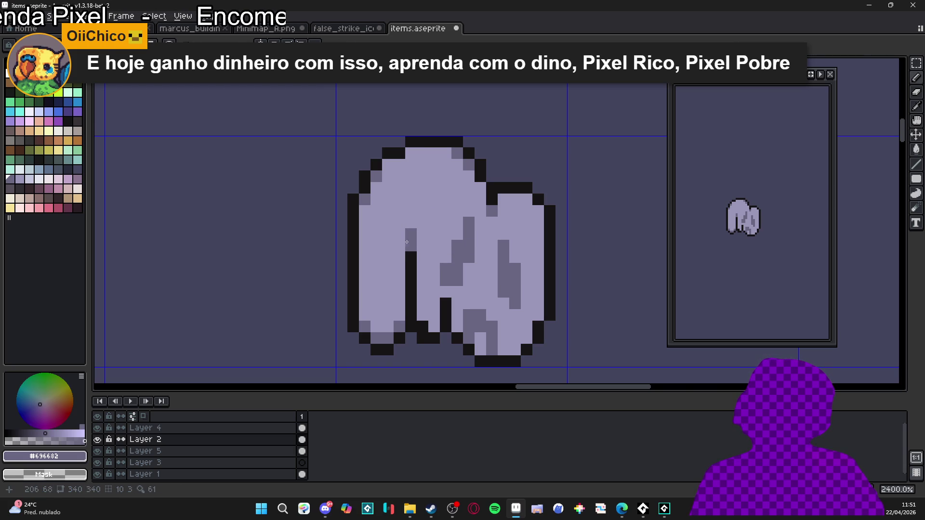
pyautogui.moveTo(399, 311)
pyautogui.mouseDown()
pyautogui.moveTo(400, 291)
pyautogui.moveTo(388, 328)
pyautogui.mouseUp()
pyautogui.click(388, 304)
pyautogui.moveTo(399, 285); pyautogui.dragTo(400, 268)
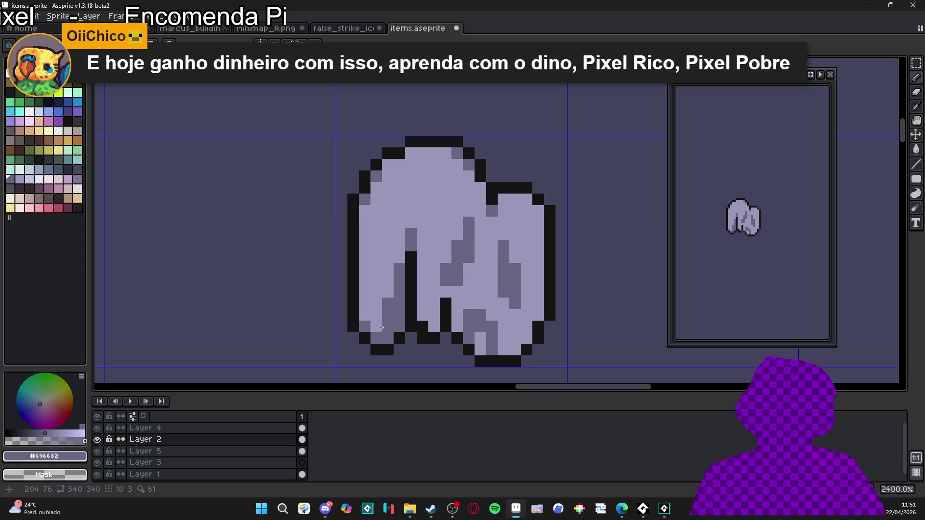
# Draw a #171516 fold line on the lower left, then repaint it in palette index 95.
pyautogui.keyDown('alt'); pyautogui.click(376, 350); pyautogui.keyUp('alt')
pyautogui.moveTo(376, 338); pyautogui.dragTo(372, 316)
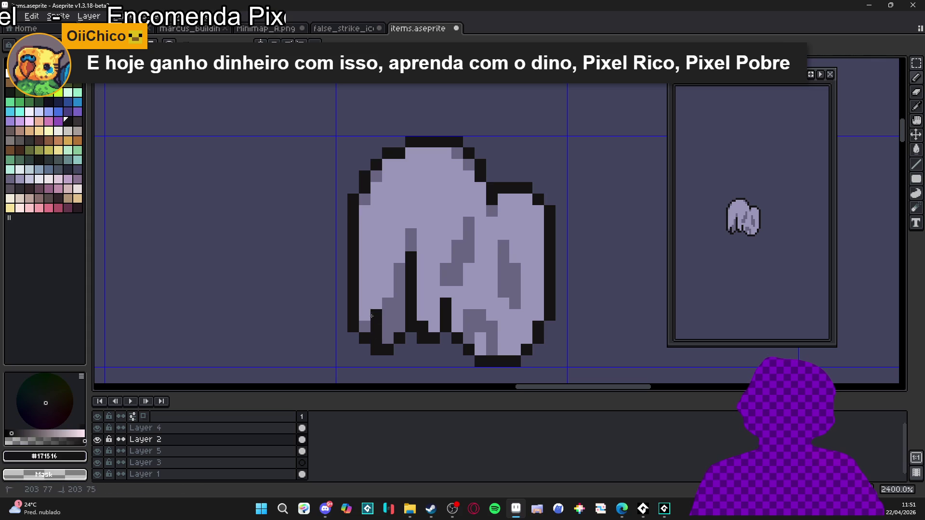
pyautogui.press('b')
pyautogui.click(376, 291)
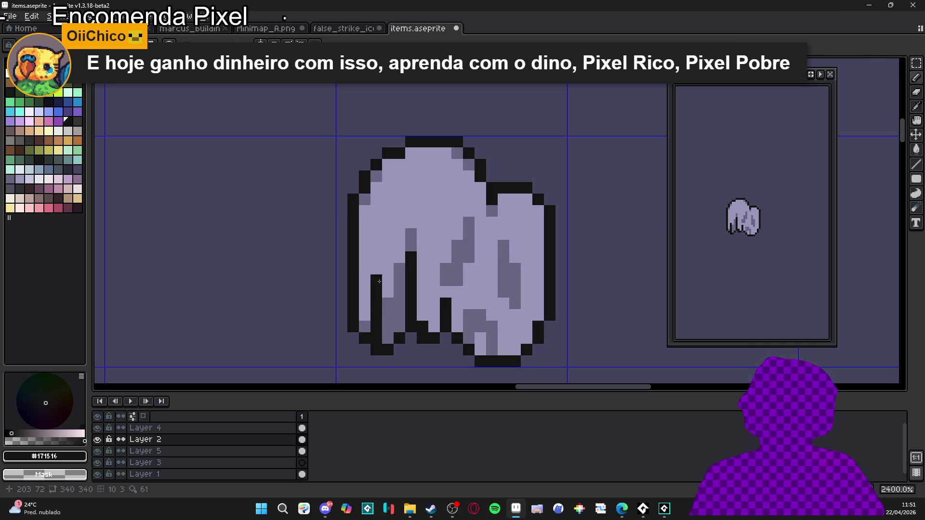
pyautogui.press('x')
pyautogui.click(78, 170)
pyautogui.click(376, 292)
pyautogui.click(376, 303)
pyautogui.click(377, 280)
pyautogui.click(376, 269)
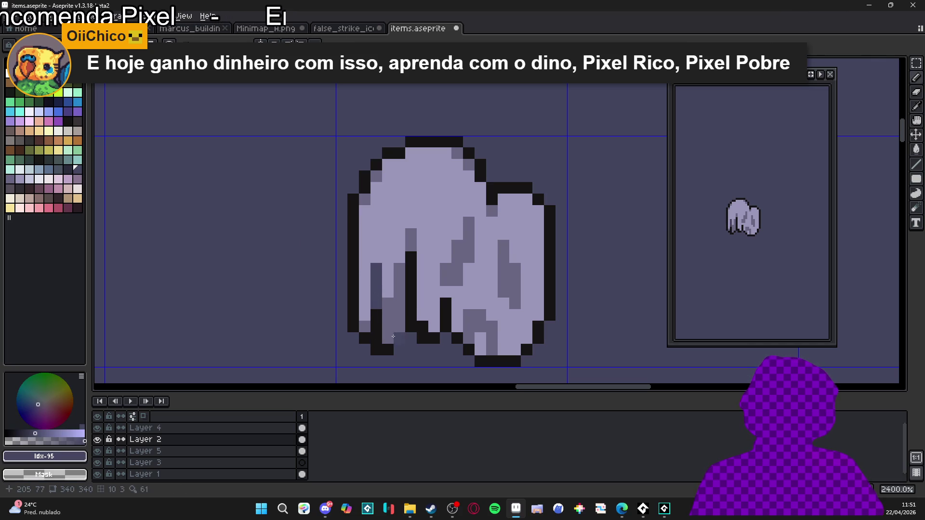
# Darken fold pixels with #464762 in the central streak, middle fold and right lobe.
pyautogui.moveTo(399, 292); pyautogui.dragTo(405, 299)
pyautogui.moveTo(462, 252); pyautogui.dragTo(468, 257)
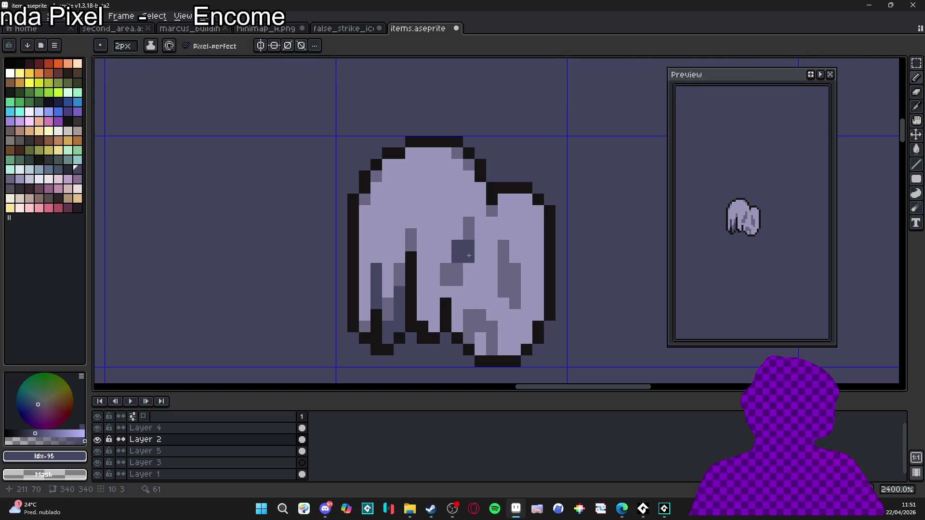
pyautogui.click(468, 234)
pyautogui.click(503, 281)
pyautogui.moveTo(503, 269); pyautogui.dragTo(514, 280)
pyautogui.click(503, 258)
# Try a dark block near the bottom centre, then undo it.
pyautogui.keyDown('alt'); pyautogui.click(510, 305); pyautogui.keyUp('alt')
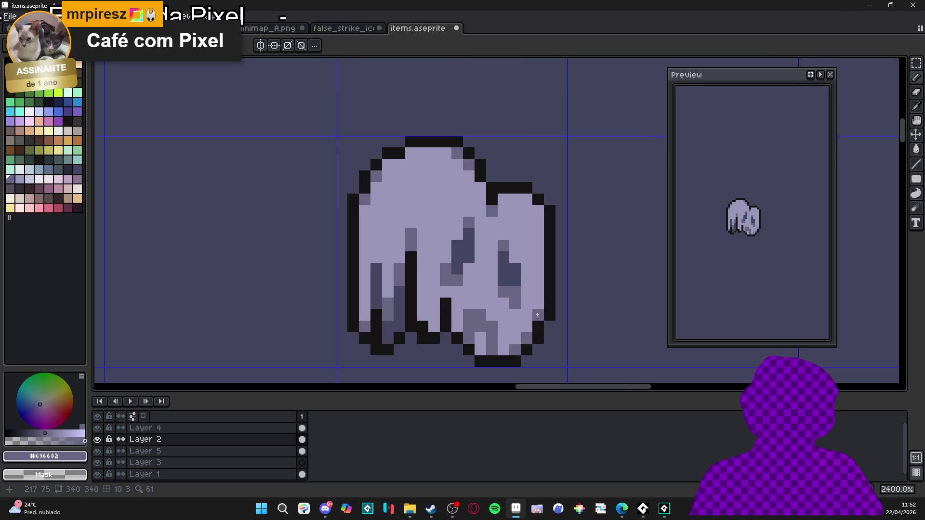
pyautogui.keyDown('alt'); pyautogui.click(512, 269); pyautogui.keyUp('alt')
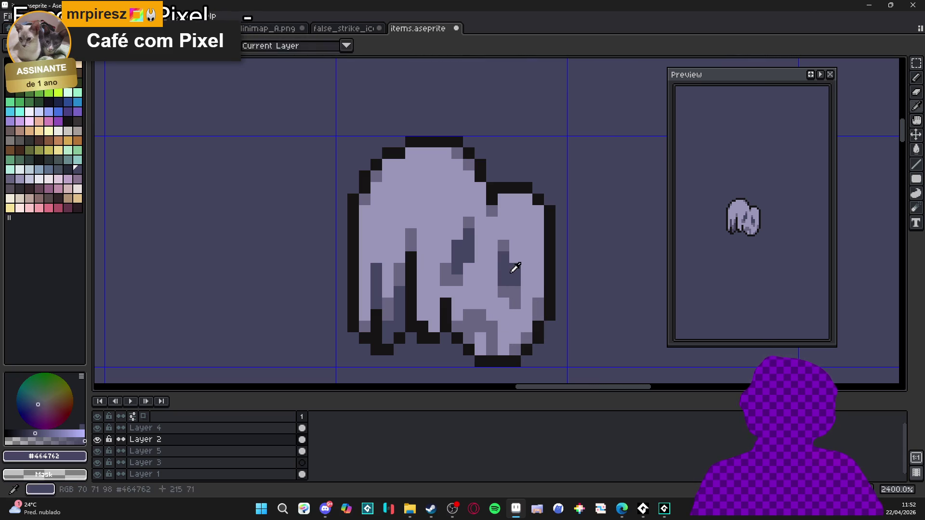
pyautogui.moveTo(480, 328)
pyautogui.mouseDown()
pyautogui.moveTo(468, 315)
pyautogui.moveTo(492, 331)
pyautogui.mouseUp()
pyautogui.hotkey('ctrl', 'z')
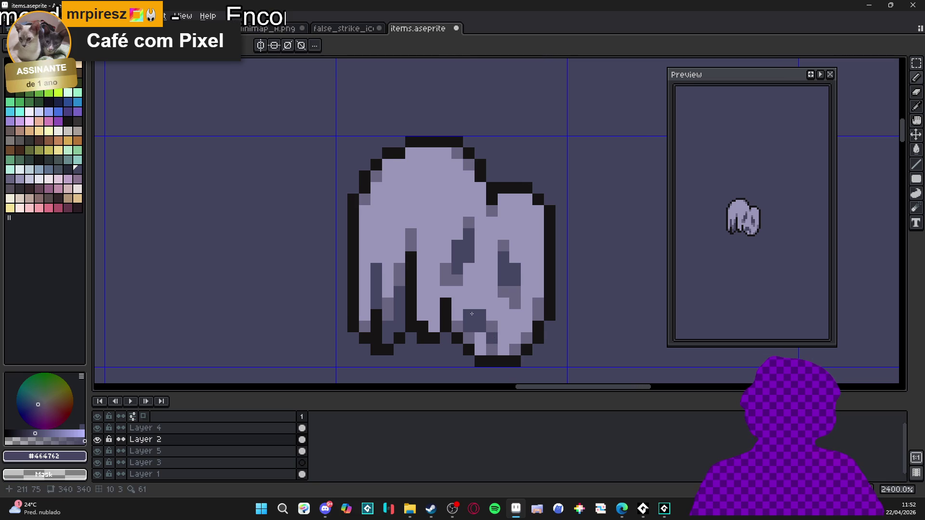
pyautogui.moveTo(447, 292); pyautogui.dragTo(452, 299)
# Add #696682 mid-tone pixels beside the left dark fold, undoing one placed on the line.
pyautogui.keyDown('alt'); pyautogui.click(467, 332); pyautogui.keyUp('alt')
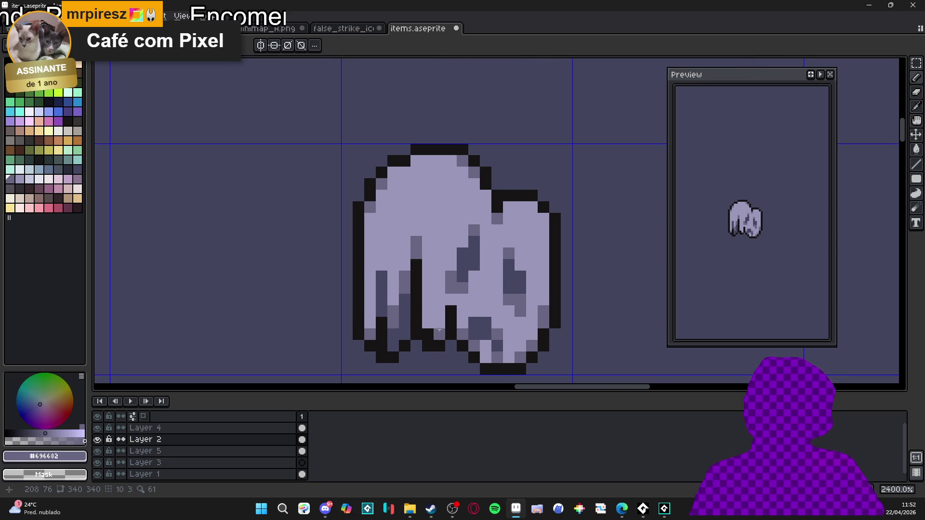
pyautogui.click(428, 323)
pyautogui.click(427, 291)
pyautogui.click(435, 311)
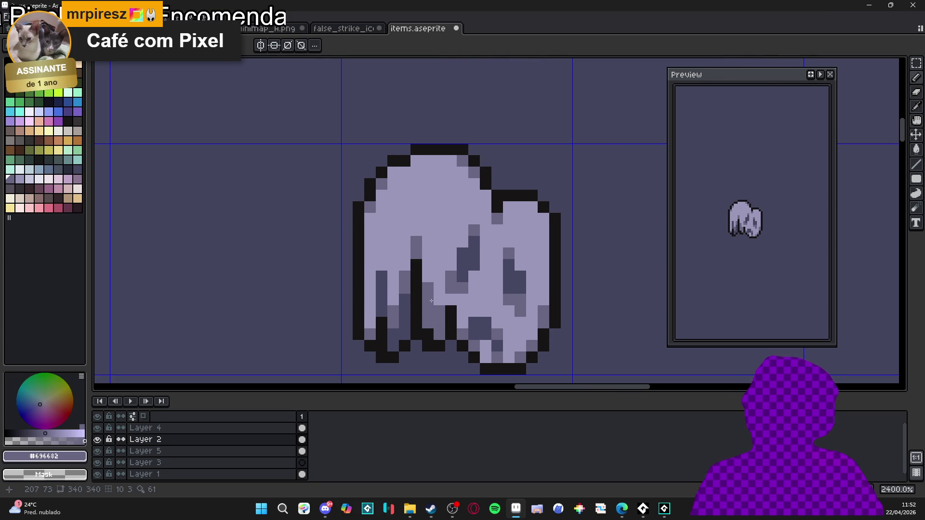
pyautogui.moveTo(423, 269); pyautogui.dragTo(427, 285)
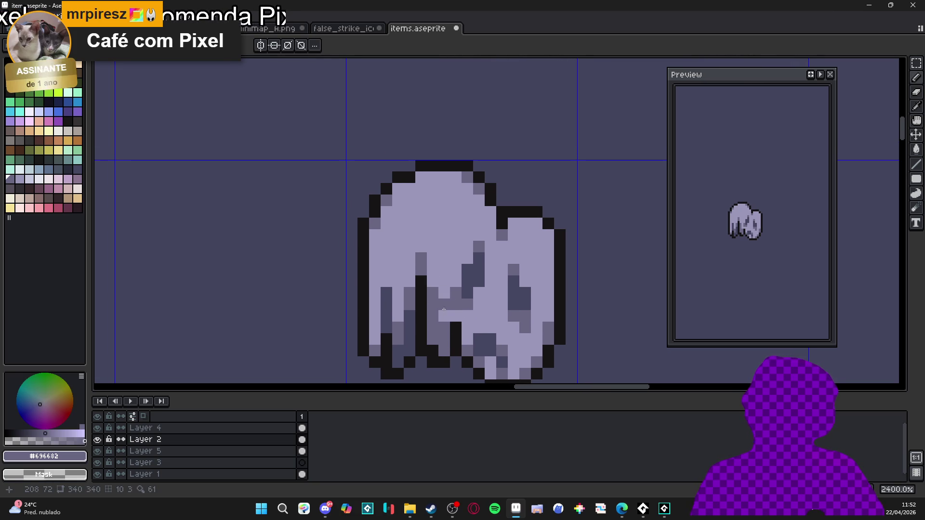
pyautogui.click(426, 288)
pyautogui.hotkey('ctrl', 'z')
# Add mid-tone pixels higher up, on the right lobe, and a column in the central fold.
pyautogui.moveTo(420, 235)
pyautogui.mouseDown()
pyautogui.moveTo(424, 248)
pyautogui.moveTo(432, 240)
pyautogui.mouseUp()
pyautogui.click(388, 280)
pyautogui.hotkey('ctrl', 'z')
pyautogui.click(525, 292)
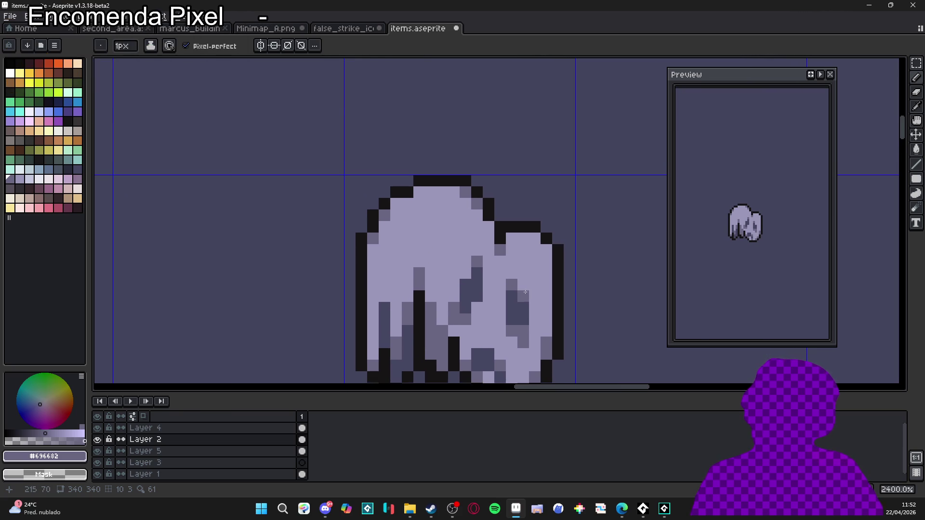
pyautogui.click(488, 262)
pyautogui.click(488, 250)
pyautogui.moveTo(488, 273); pyautogui.dragTo(489, 281)
# Erase a stray dark pixel, place a dark pixel near the top, and save items.aseprite.
pyautogui.scroll(-2, 479, 279)
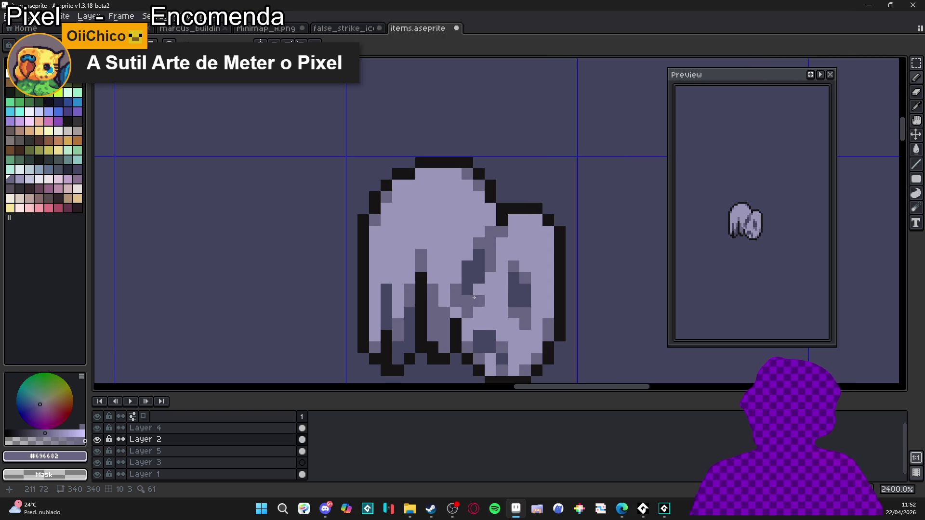
pyautogui.scroll(1, 472, 304)
pyautogui.moveTo(453, 275); pyautogui.dragTo(455, 282)
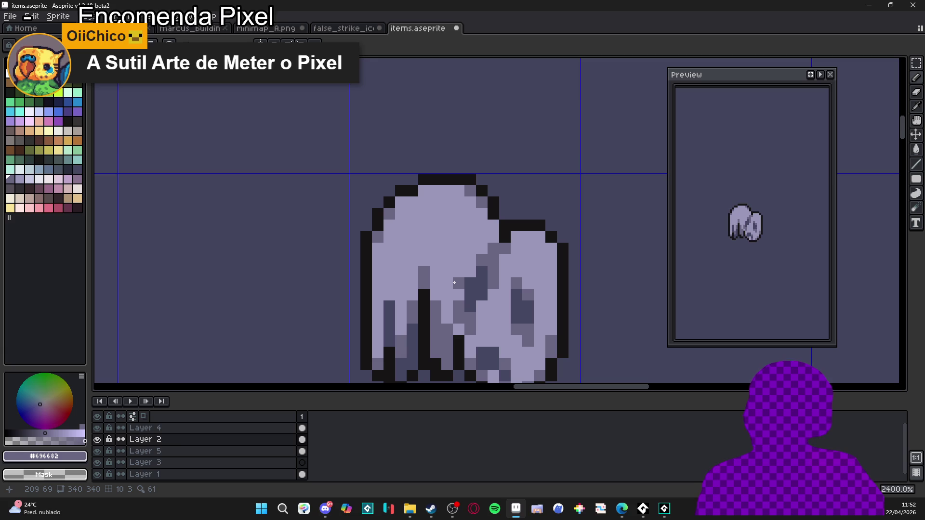
pyautogui.rightClick(455, 283)
pyautogui.moveTo(454, 283); pyautogui.dragTo(446, 268)
pyautogui.click(437, 232)
pyautogui.hotkey('ctrl', 's')
# Reposition the lone dark pixel near the top and add two dark pixels above it.
pyautogui.hotkey('ctrl', 'z')
pyautogui.scroll(1, 433, 230)
pyautogui.click(398, 226)
pyautogui.moveTo(420, 215)
pyautogui.mouseDown()
pyautogui.moveTo(419, 243)
pyautogui.moveTo(428, 237)
pyautogui.mouseUp()
pyautogui.scroll(-1, 422, 229)
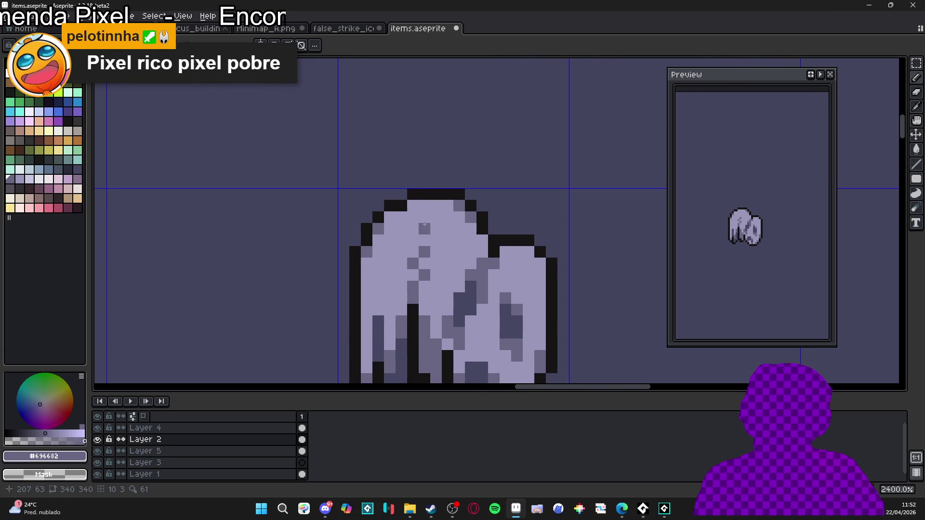
# Dot pale highlight pixels and a small light block across the top of the left lobe's dome.
pyautogui.click(33, 182)
pyautogui.click(440, 225)
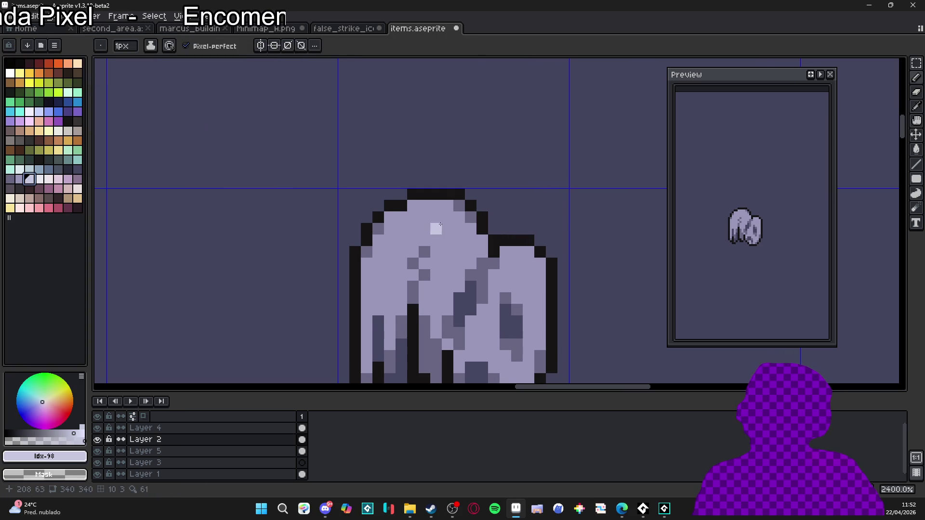
pyautogui.scroll(-1, 438, 215)
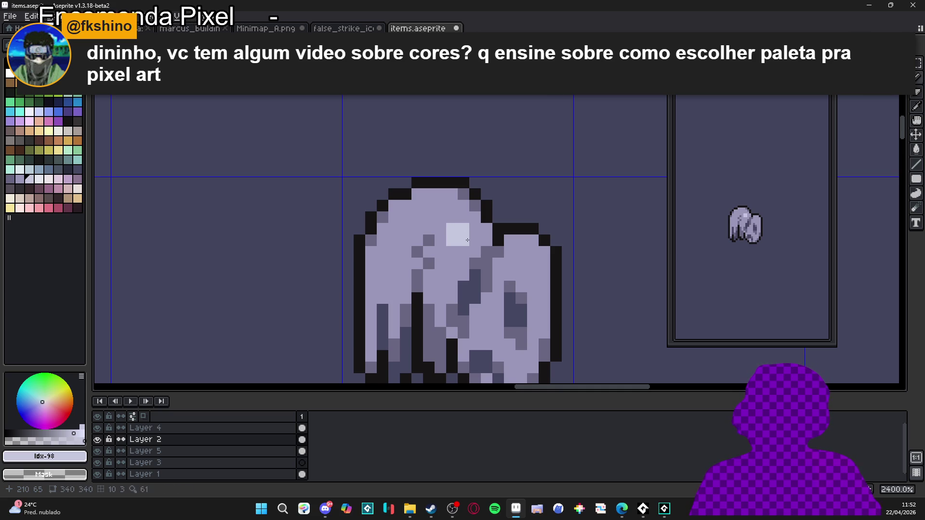
pyautogui.click(467, 238)
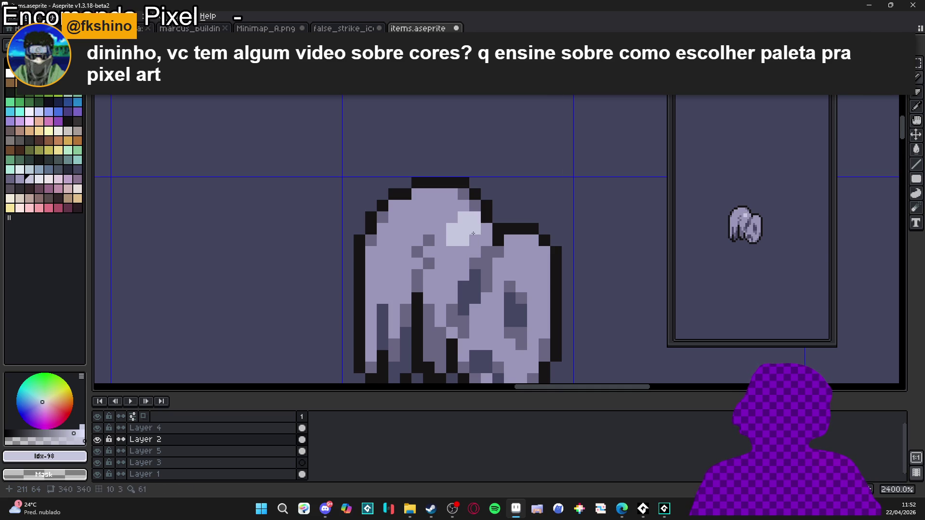
pyautogui.click(452, 217)
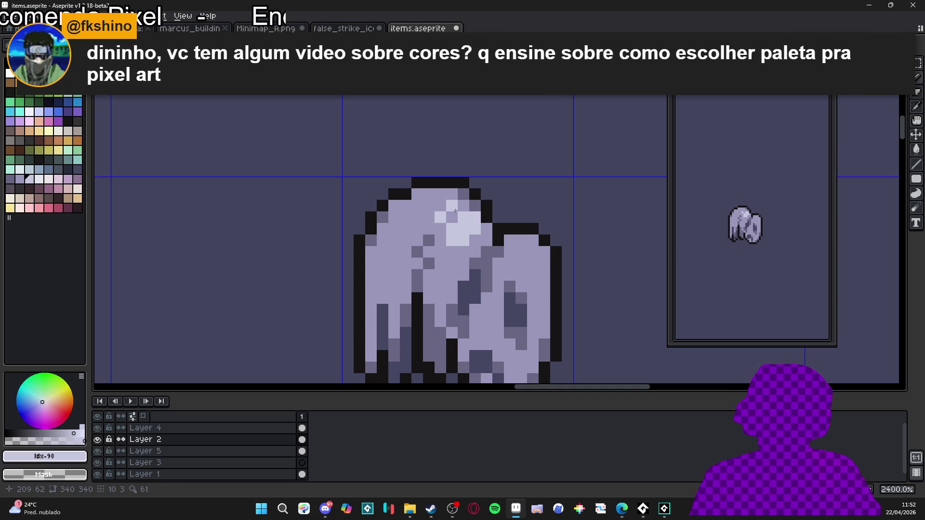
pyautogui.click(429, 206)
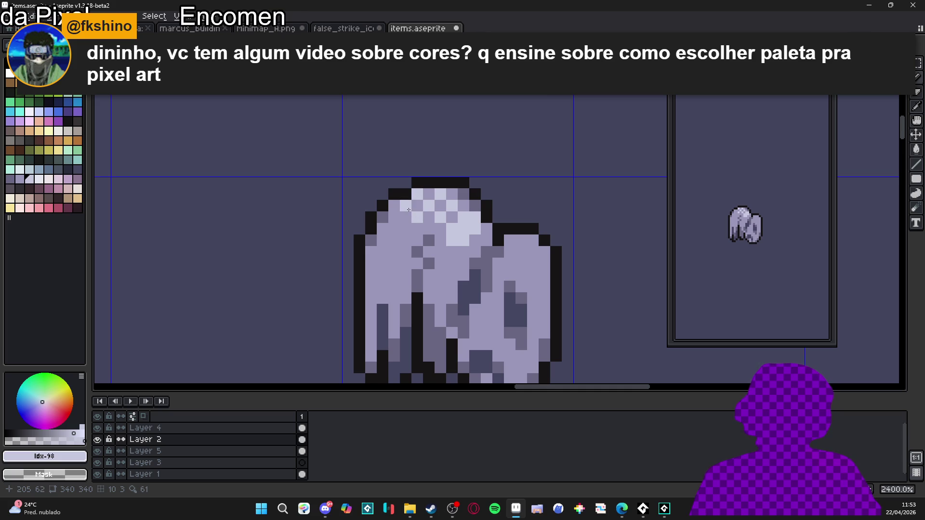
pyautogui.moveTo(403, 216)
pyautogui.mouseDown()
pyautogui.moveTo(421, 185)
pyautogui.moveTo(400, 231)
pyautogui.mouseUp()
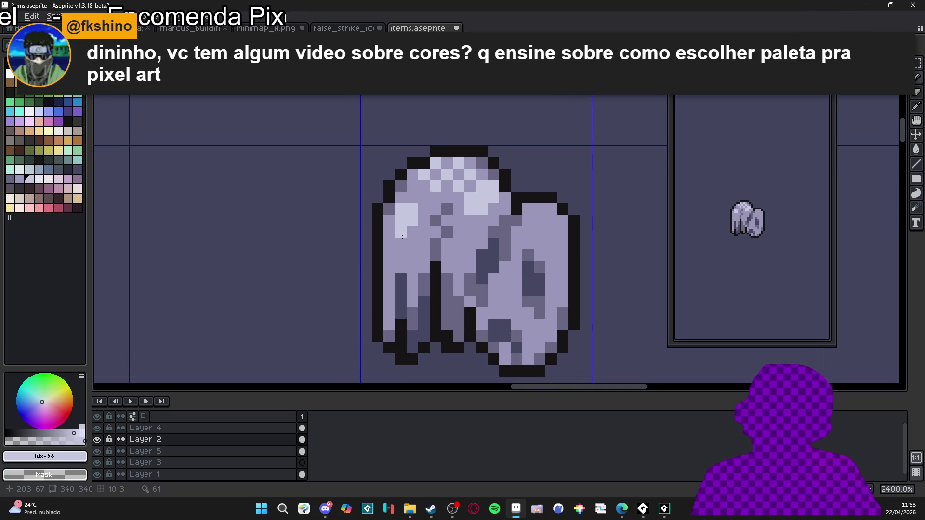
# Paint a small pale highlight on the cloth's right lobe.
pyautogui.scroll(-3, 421, 200)
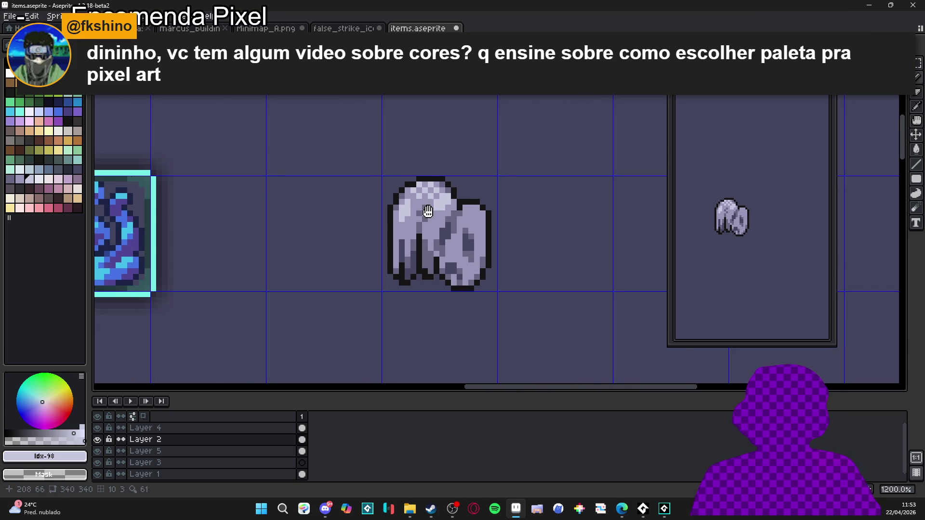
pyautogui.scroll(1, 468, 219)
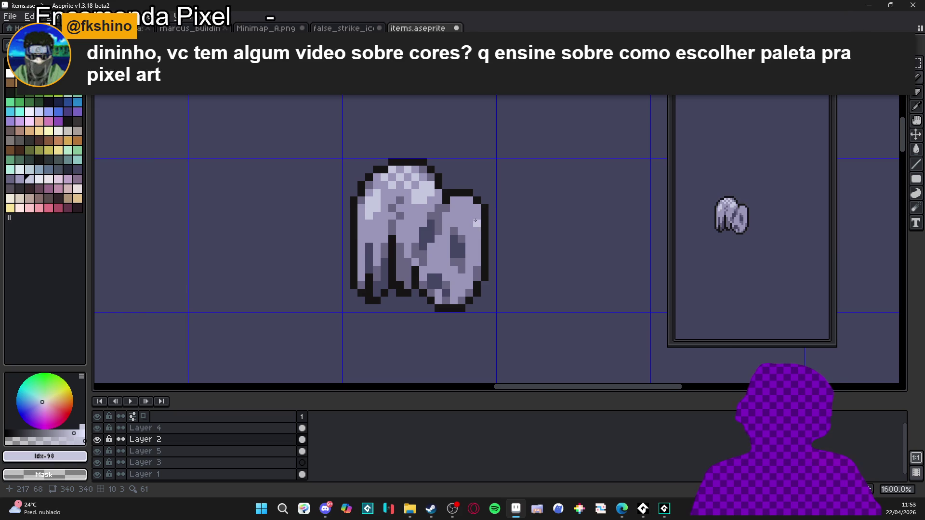
pyautogui.scroll(2, 475, 221)
pyautogui.click(472, 219)
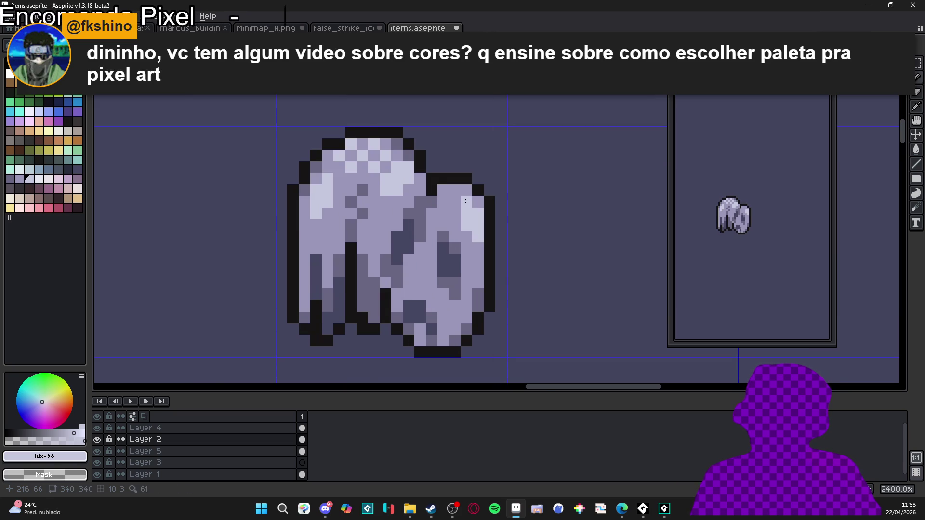
pyautogui.scroll(-1, 466, 208)
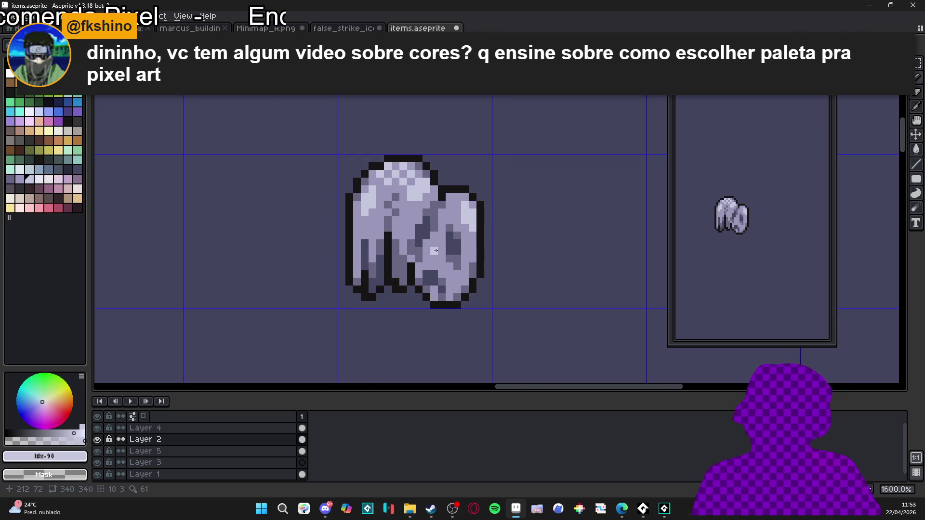
# Switch to the Pencil and select the darker grey-purple #696682 from the palette.
pyautogui.press('b')
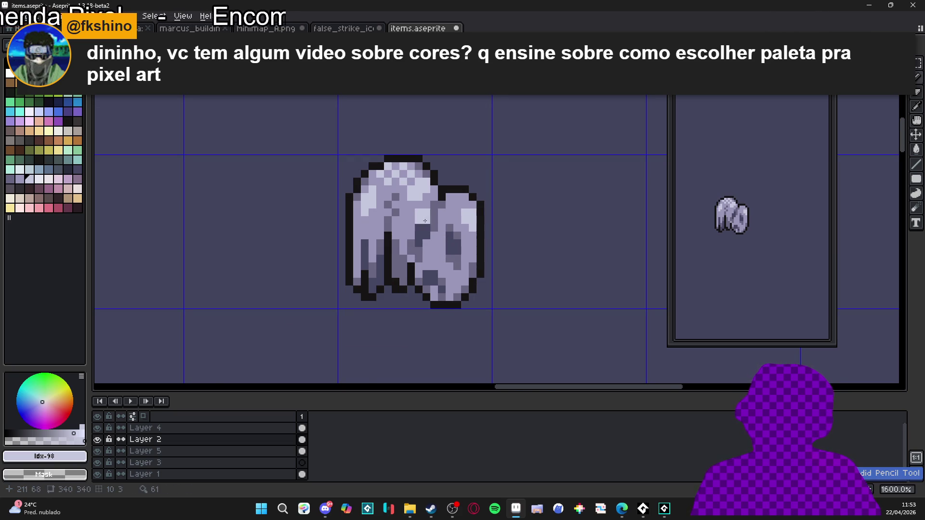
pyautogui.scroll(-3, 409, 214)
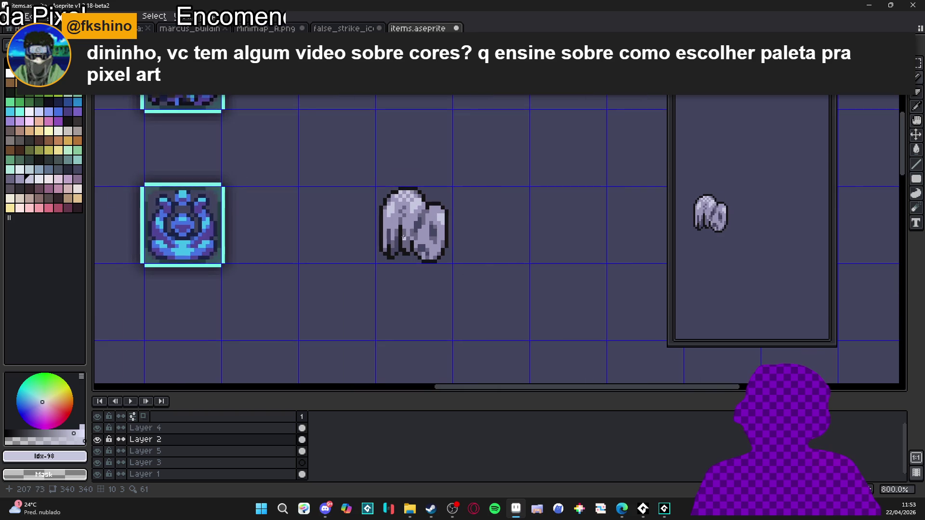
pyautogui.scroll(-1, 403, 234)
pyautogui.scroll(6, 413, 231)
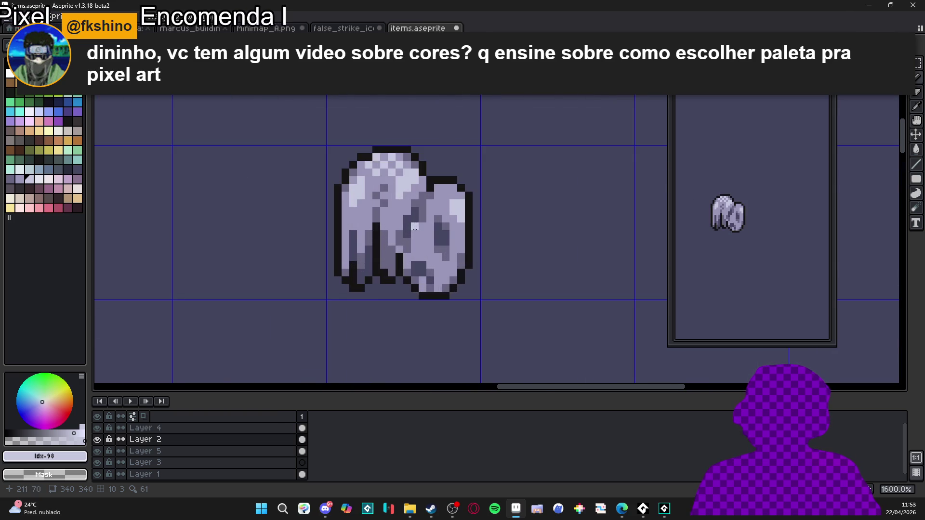
pyautogui.keyDown('alt'); pyautogui.click(402, 289); pyautogui.keyUp('alt')
pyautogui.keyDown('alt'); pyautogui.click(403, 270); pyautogui.keyUp('alt')
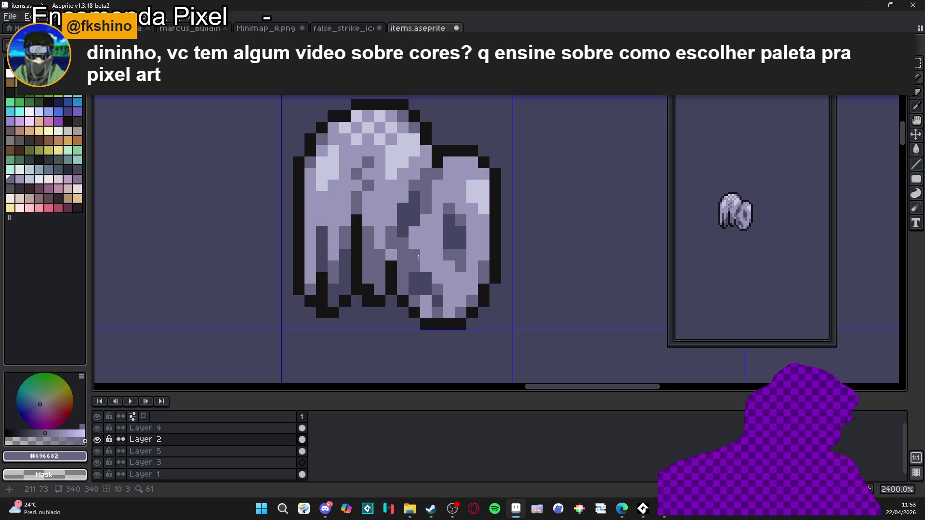
pyautogui.scroll(-2, 420, 267)
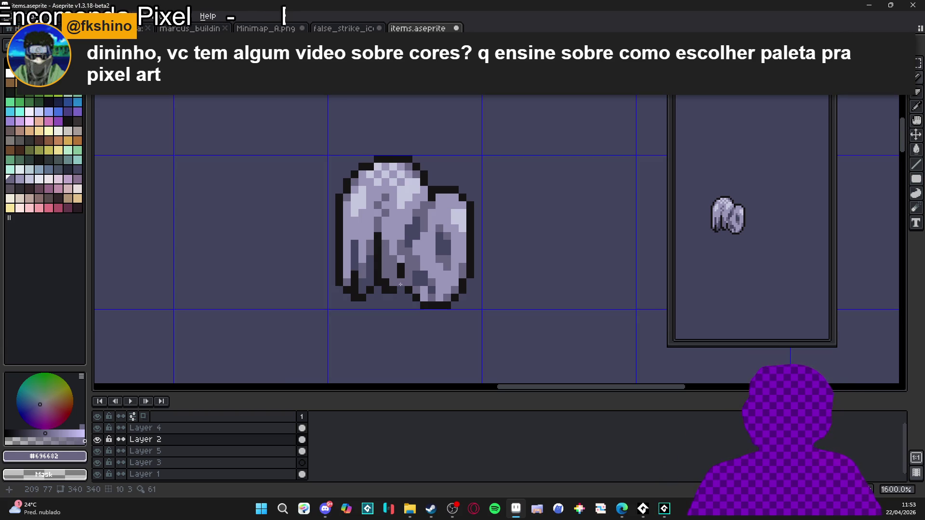
pyautogui.scroll(-1, 419, 269)
pyautogui.scroll(1, 351, 261)
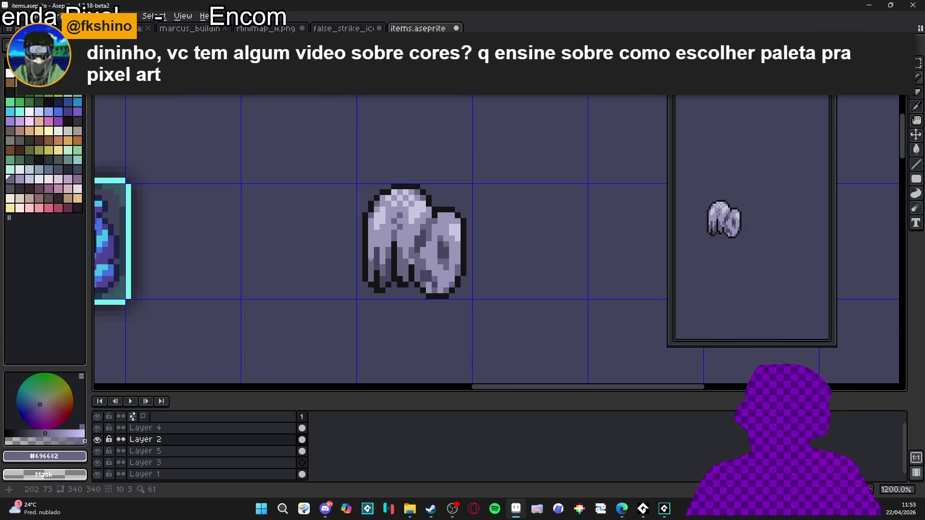
pyautogui.scroll(2, 370, 215)
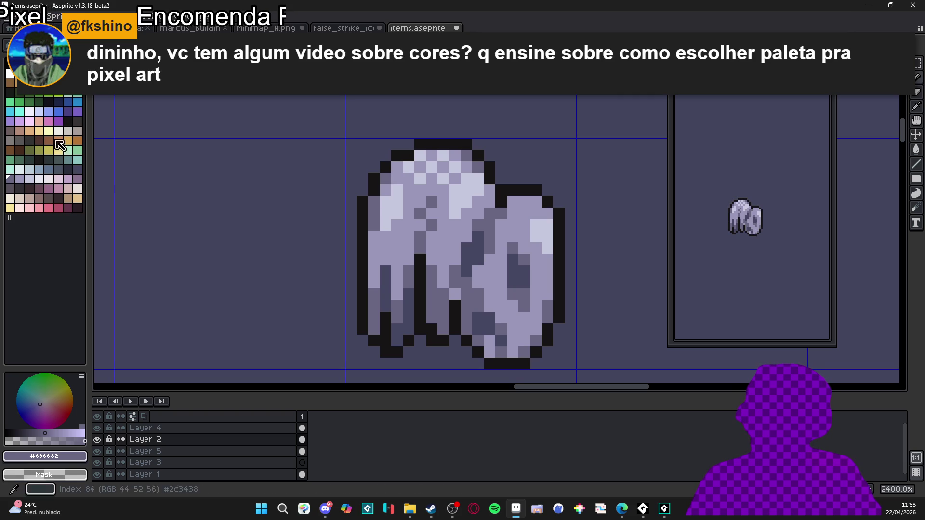
pyautogui.scroll(-4, 483, 222)
pyautogui.scroll(2, 337, 217)
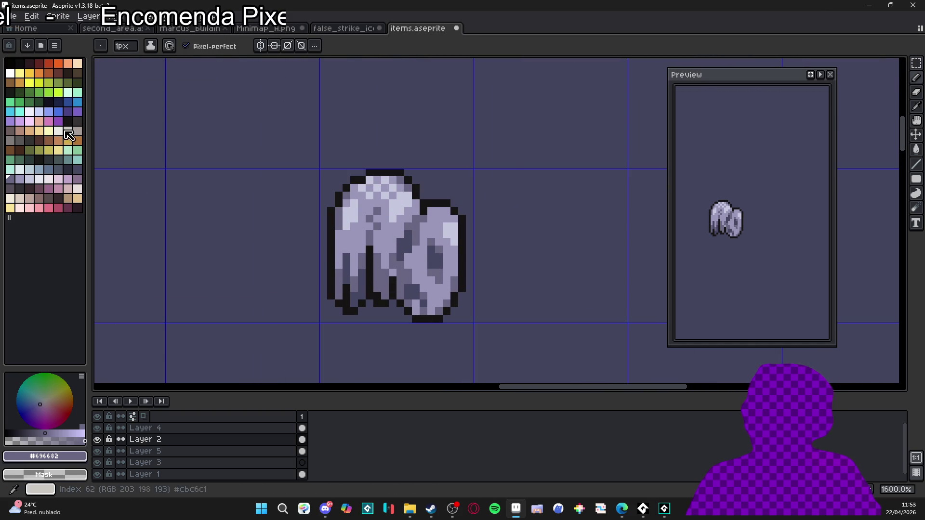
pyautogui.scroll(1, 420, 212)
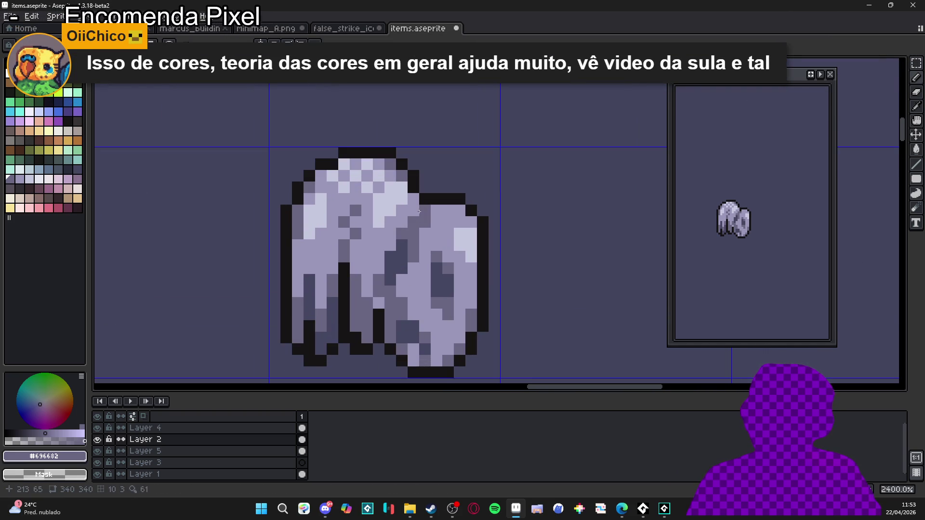
pyautogui.scroll(-4, 369, 165)
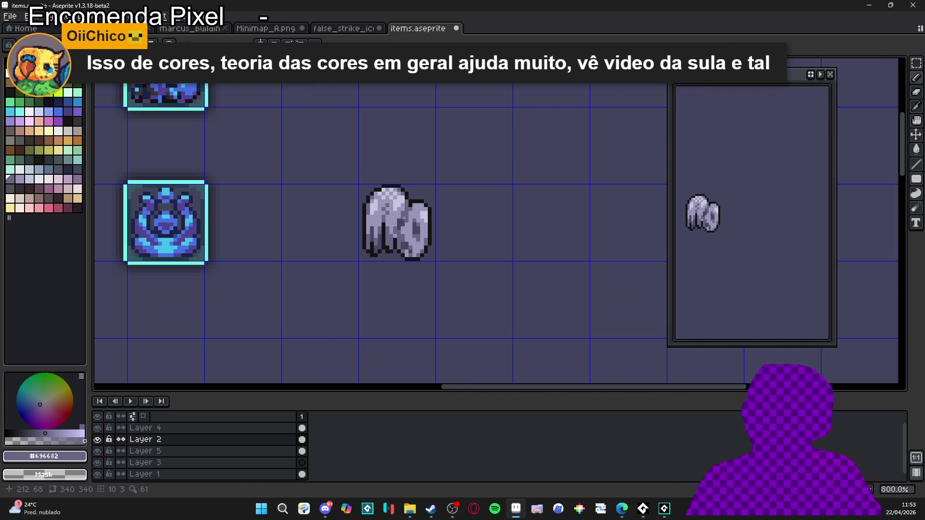
pyautogui.scroll(3, 392, 200)
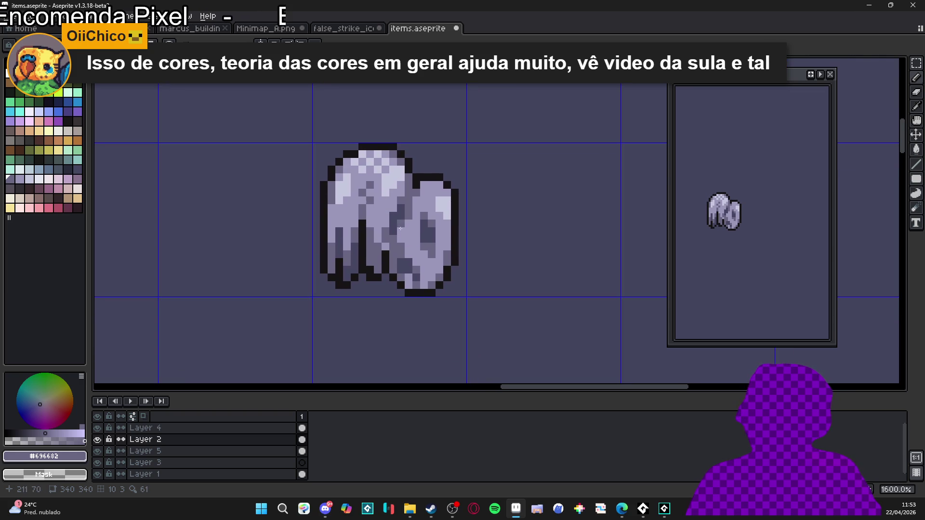
pyautogui.scroll(2, 424, 287)
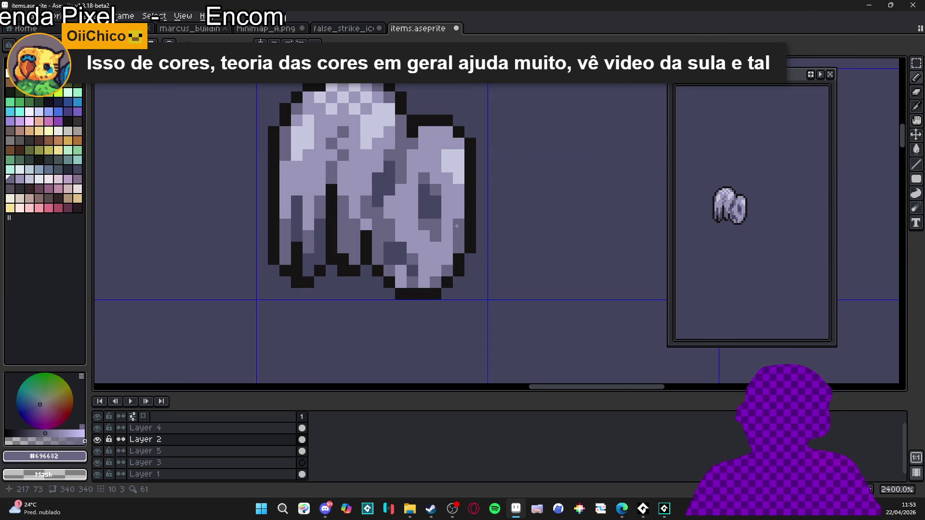
pyautogui.scroll(-2, 455, 222)
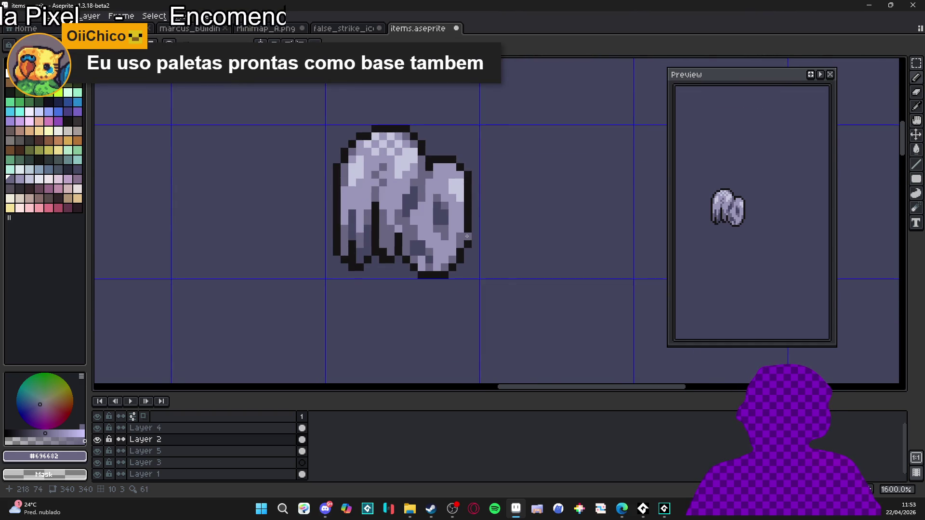
pyautogui.scroll(-4, 466, 236)
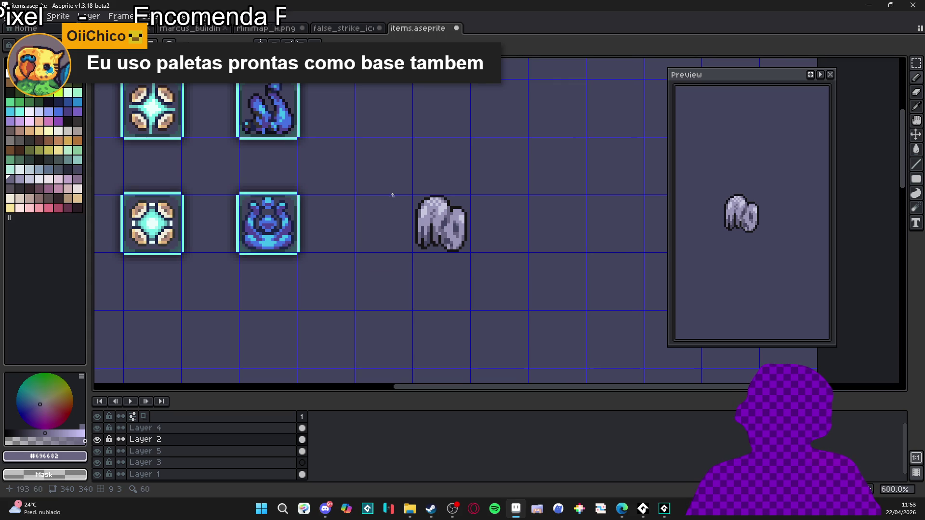
pyautogui.scroll(4, 463, 197)
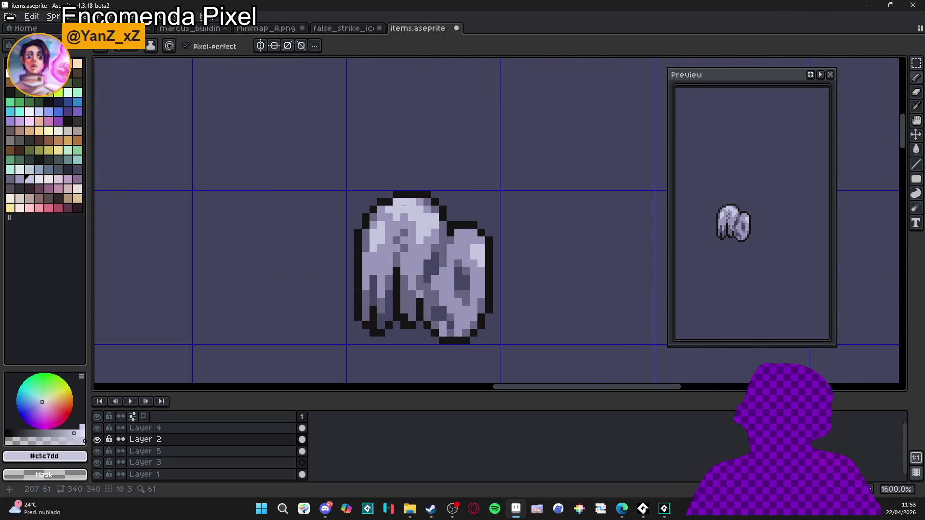
pyautogui.scroll(5, 414, 216)
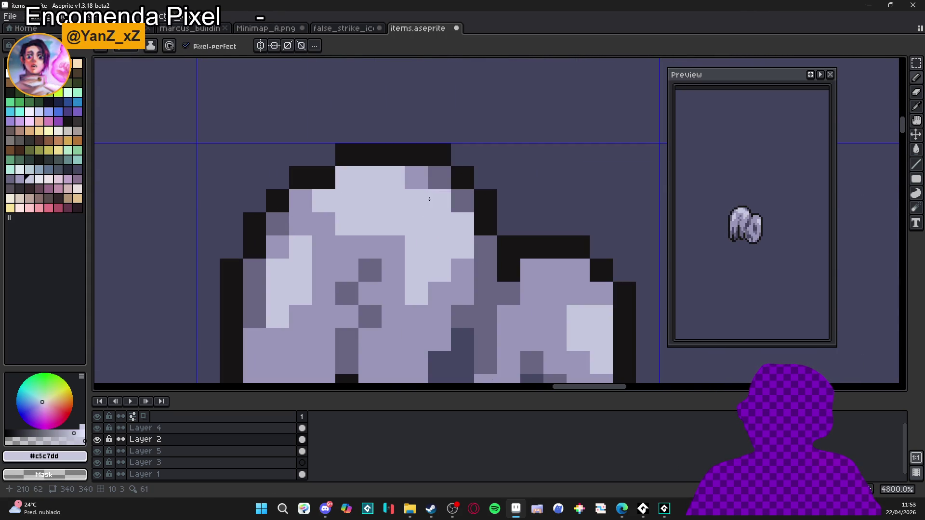
# Repaint the lobe's top-left with mid-tone #9a97b9 and add light #c5c7dd pixels lower down.
pyautogui.keyDown('alt'); pyautogui.click(383, 176); pyautogui.keyUp('alt')
pyautogui.moveTo(383, 175); pyautogui.dragTo(346, 178)
pyautogui.click(393, 201)
pyautogui.keyDown('alt'); pyautogui.click(417, 247); pyautogui.keyUp('alt')
pyautogui.click(393, 247)
pyautogui.click(370, 248)
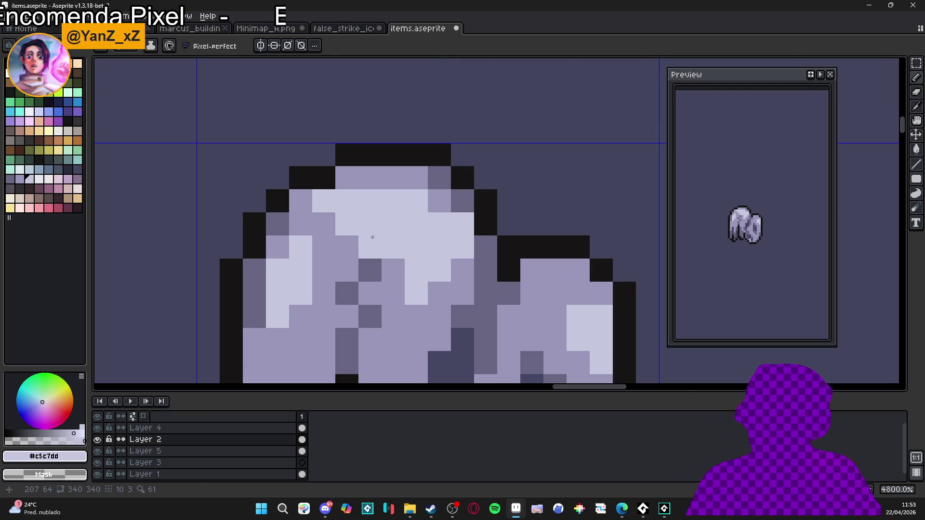
pyautogui.scroll(-6, 392, 240)
pyautogui.scroll(5, 402, 231)
# Darken a pixel near the top highlight with #9a97b9, then save items.aseprite.
pyautogui.keyDown('alt'); pyautogui.click(402, 231); pyautogui.keyUp('alt')
pyautogui.click(396, 233)
pyautogui.scroll(-5, 395, 233)
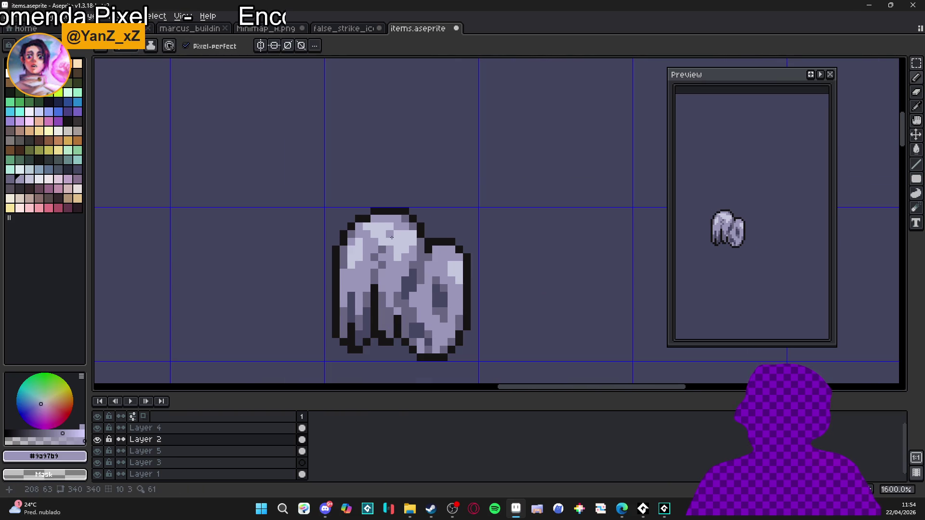
pyautogui.keyDown('alt'); pyautogui.click(371, 244); pyautogui.keyUp('alt')
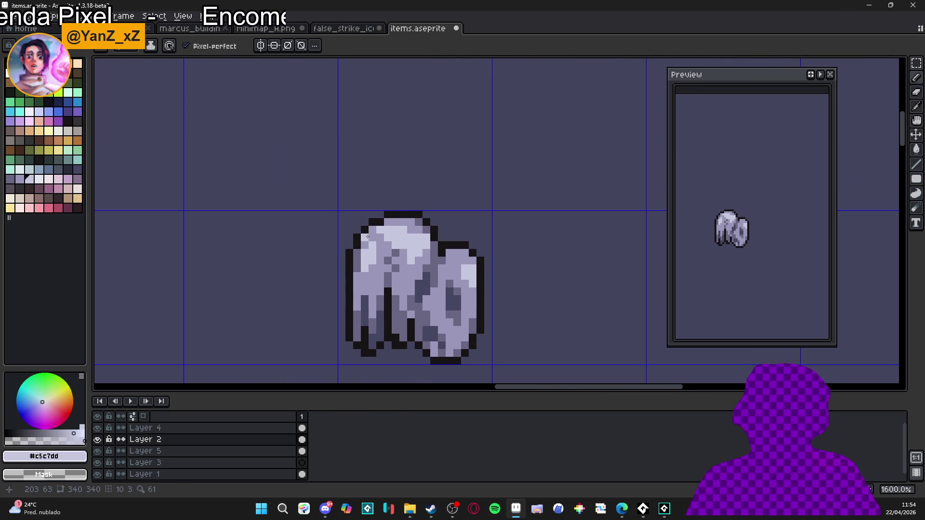
pyautogui.scroll(2, 364, 236)
pyautogui.keyDown('alt'); pyautogui.click(408, 257); pyautogui.keyUp('alt')
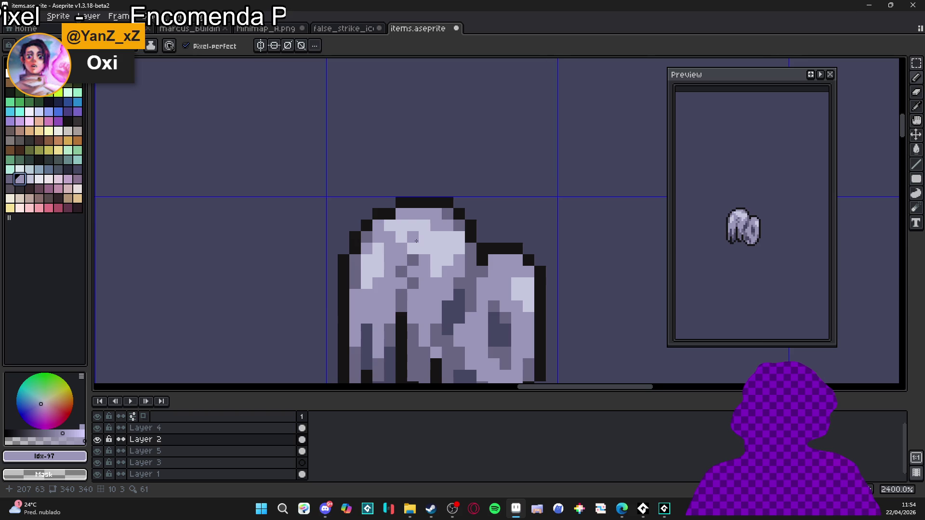
pyautogui.scroll(-2, 424, 251)
pyautogui.hotkey('ctrl', 's')
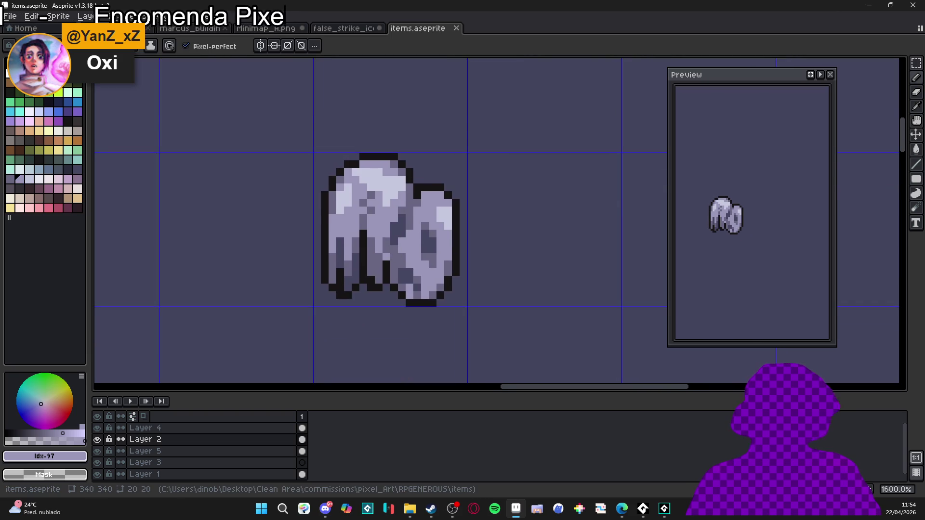
pyautogui.hotkey('alt', 'Tab')
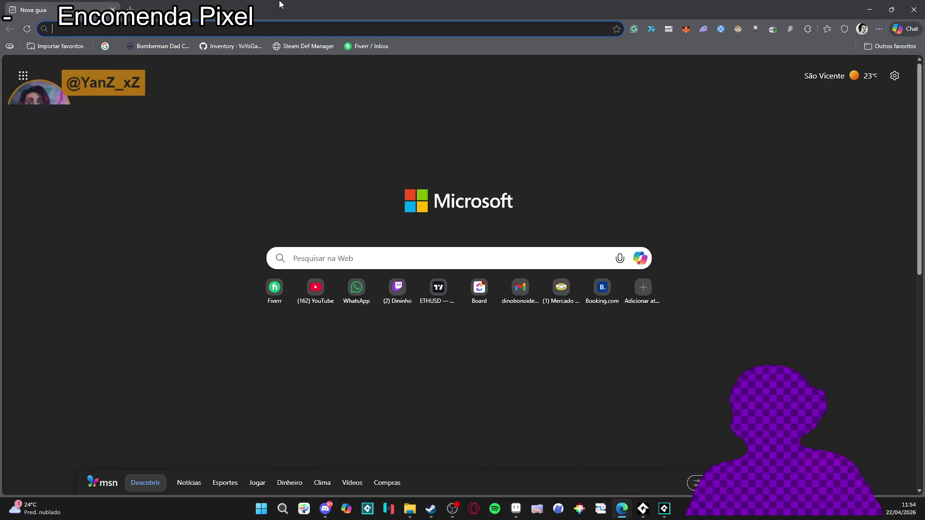
# Go to the Lospec website and scroll down through its Palette List.
pyautogui.write('lospec')
pyautogui.press('Return')
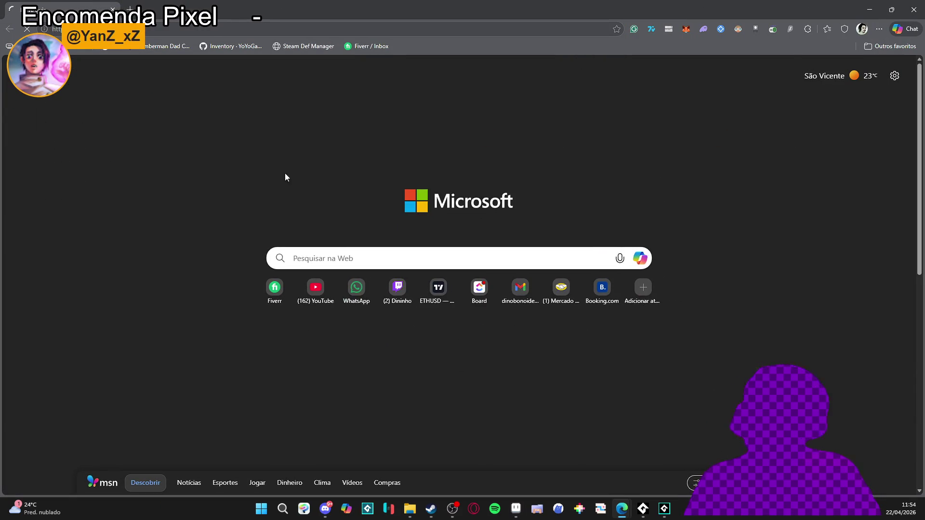
pyautogui.scroll(-3, 183, 259)
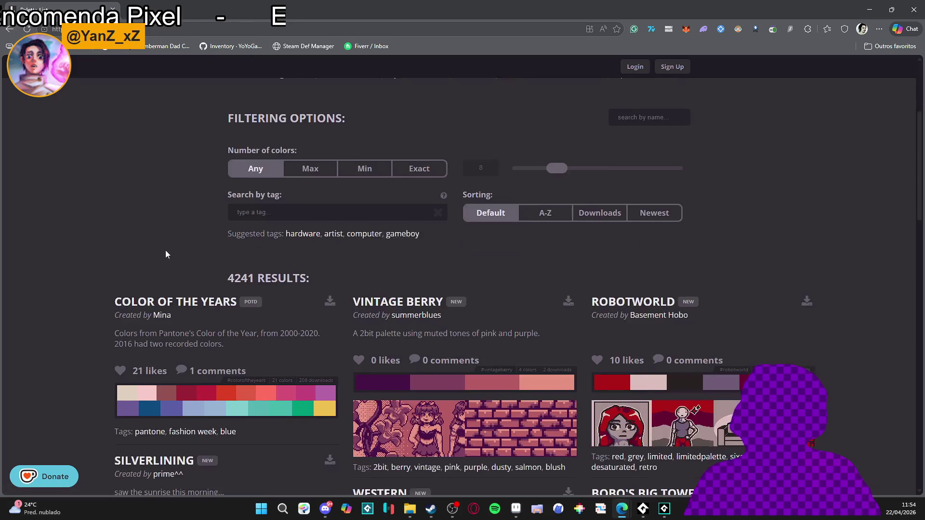
pyautogui.scroll(-5, 183, 259)
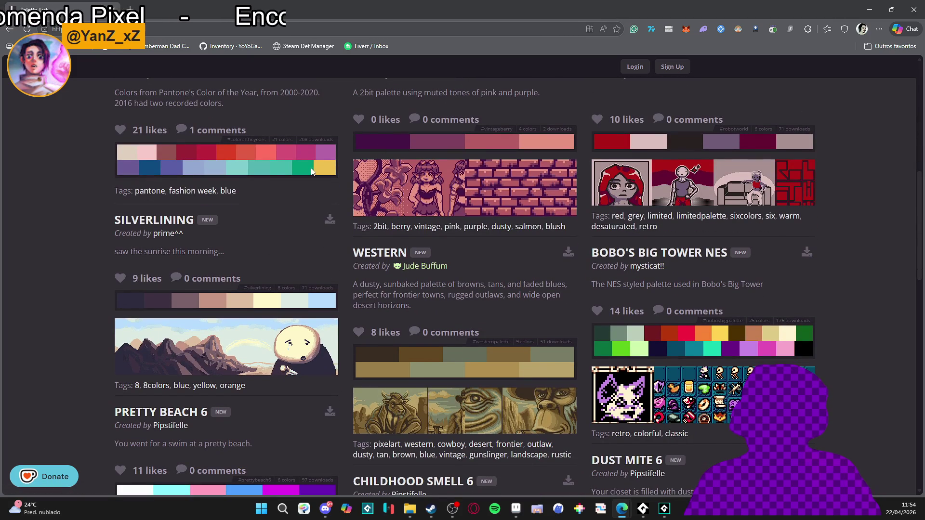
pyautogui.scroll(-1, 489, 282)
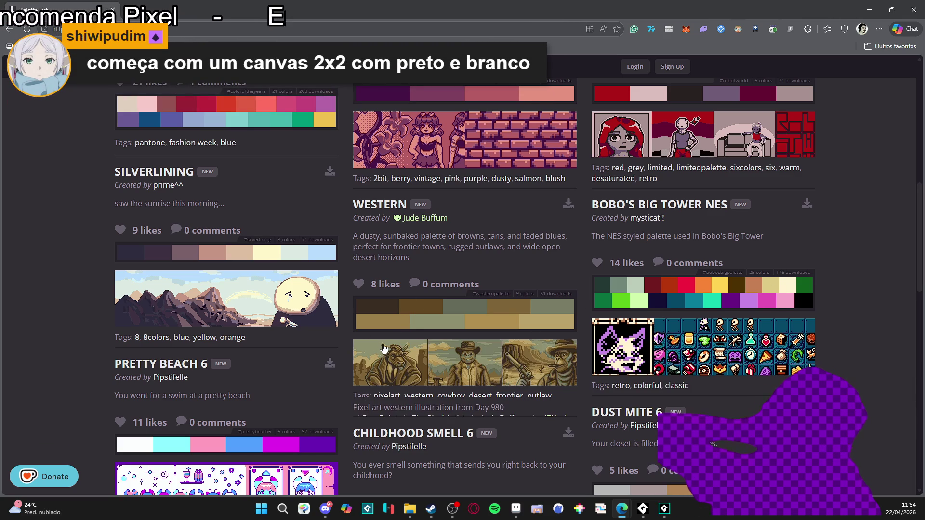
pyautogui.scroll(-1, 177, 272)
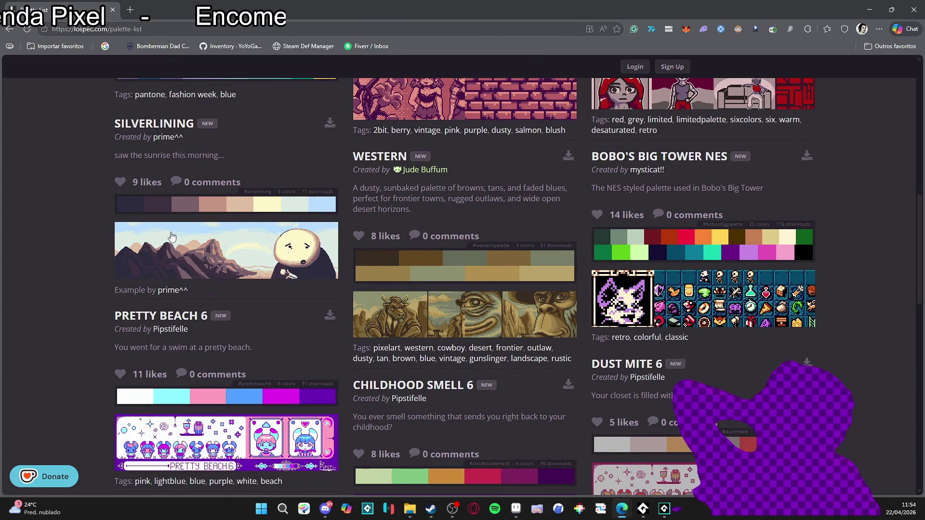
pyautogui.scroll(-2, 172, 236)
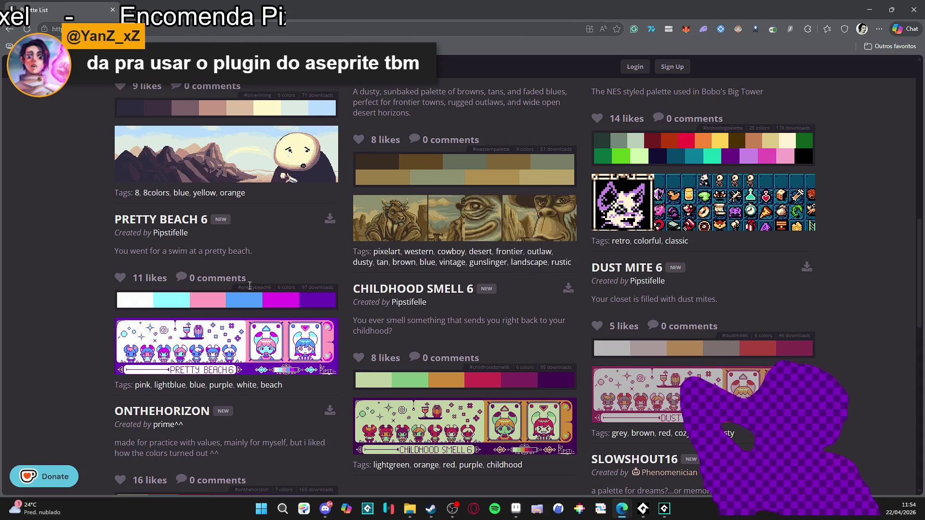
# Scroll back to the top of the palette results, then return to Aseprite.
pyautogui.scroll(-3, 255, 282)
pyautogui.scroll(1, 289, 286)
pyautogui.scroll(-3, 337, 289)
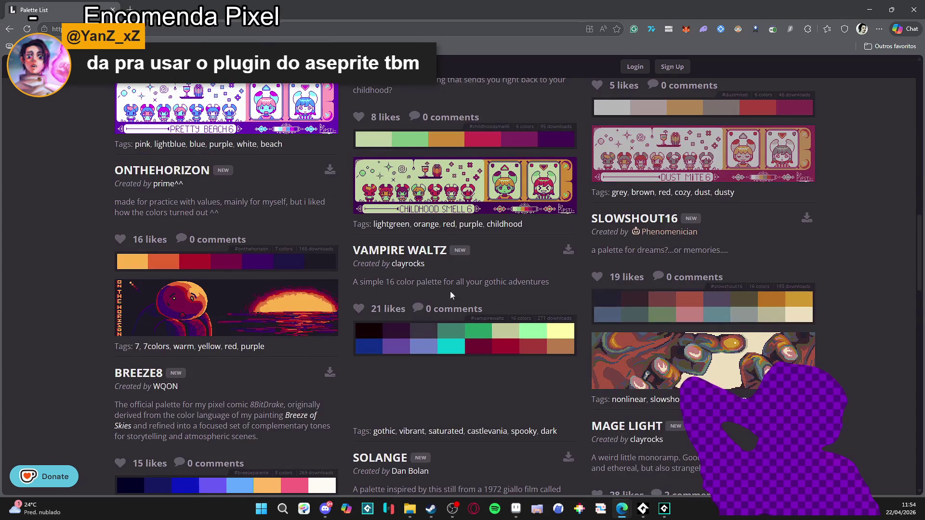
pyautogui.scroll(-12, 372, 290)
pyautogui.scroll(-8, 366, 296)
pyautogui.scroll(17, 399, 275)
pyautogui.scroll(5, 414, 283)
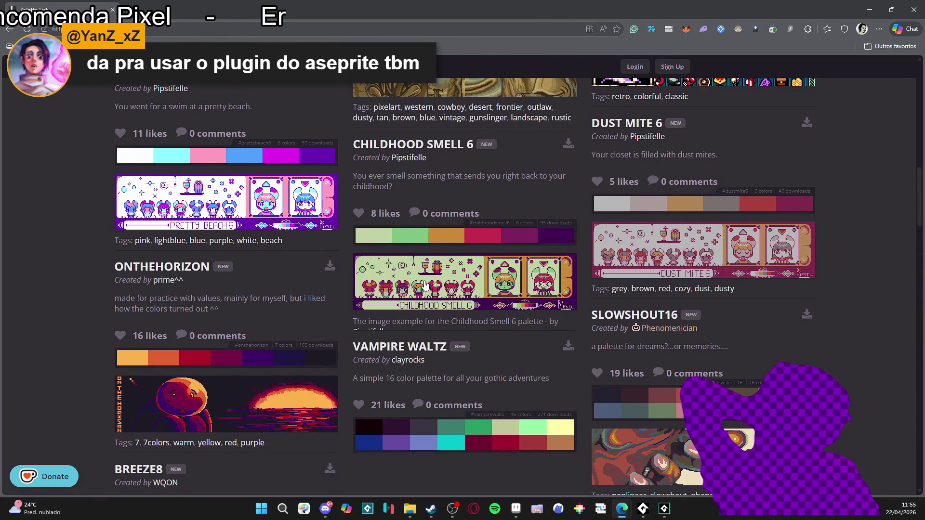
pyautogui.scroll(8, 425, 284)
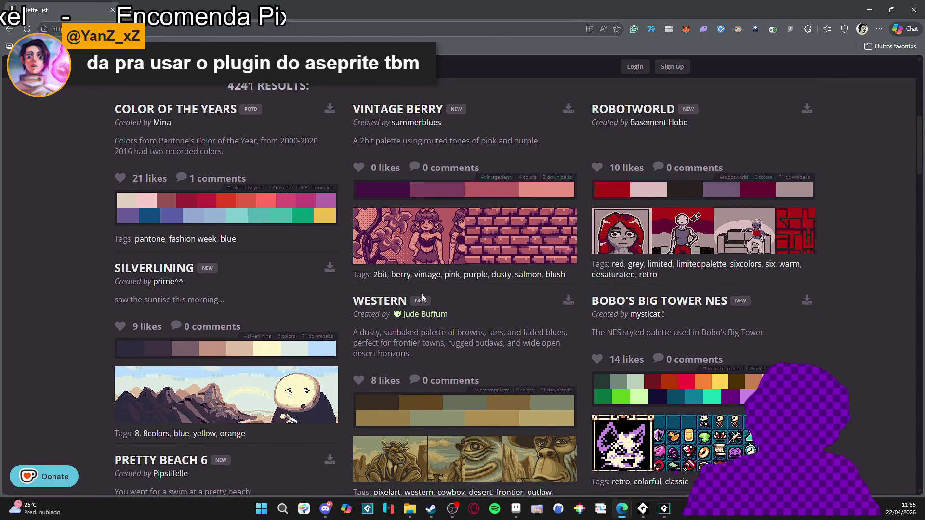
pyautogui.click(287, 26)
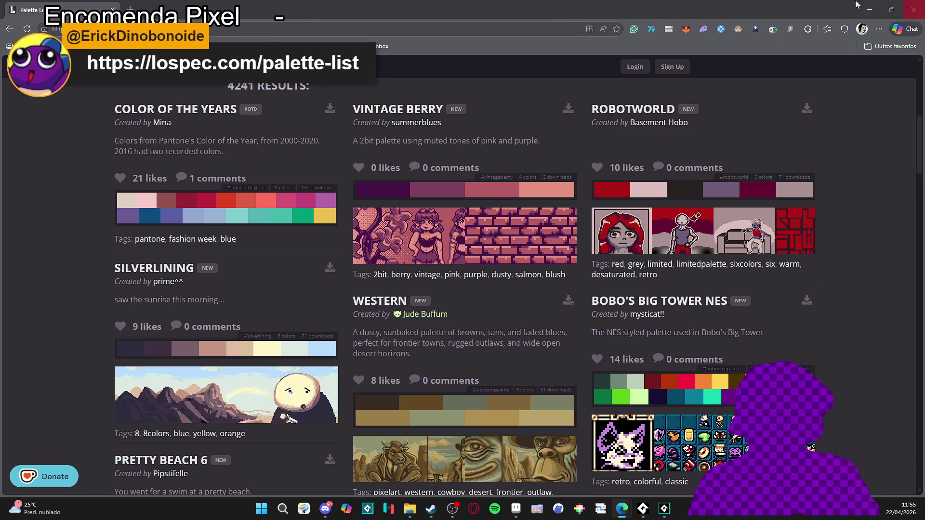
pyautogui.click(870, 8)
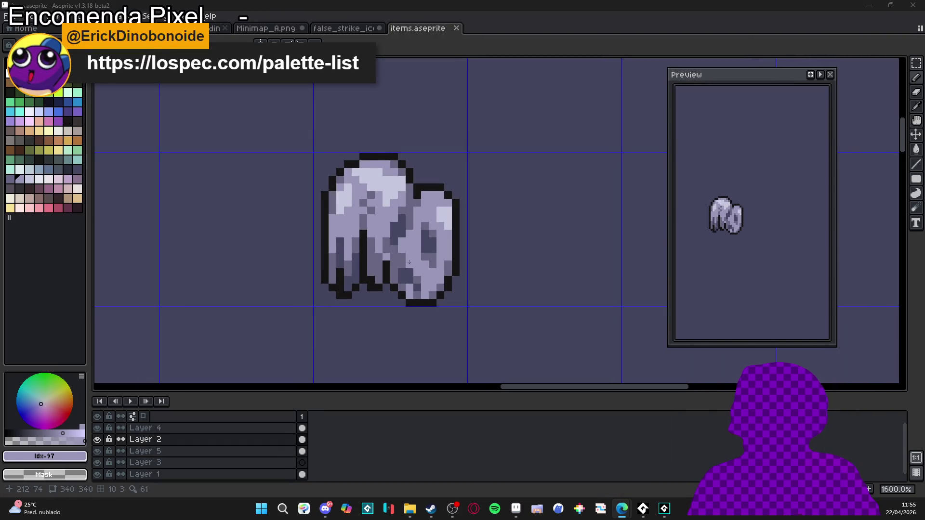
# Sample #464762 from the sprite and paint one dark shadow pixel on the right wing.
pyautogui.scroll(-6, 417, 204)
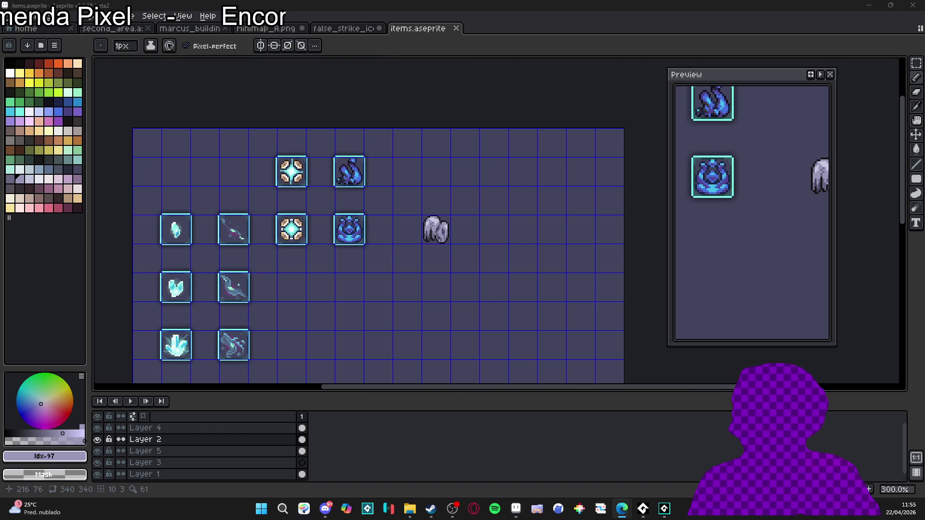
pyautogui.scroll(7, 437, 231)
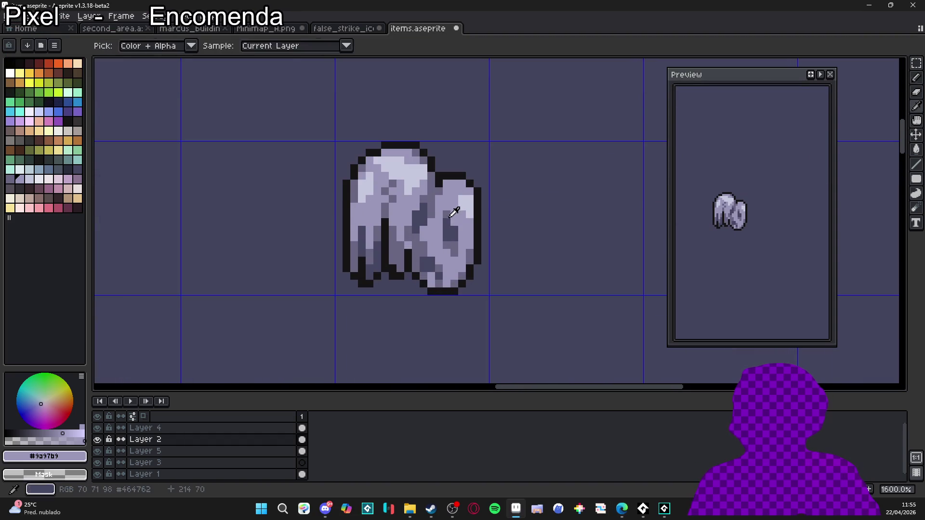
pyautogui.keyDown('alt'); pyautogui.click(455, 226); pyautogui.keyUp('alt')
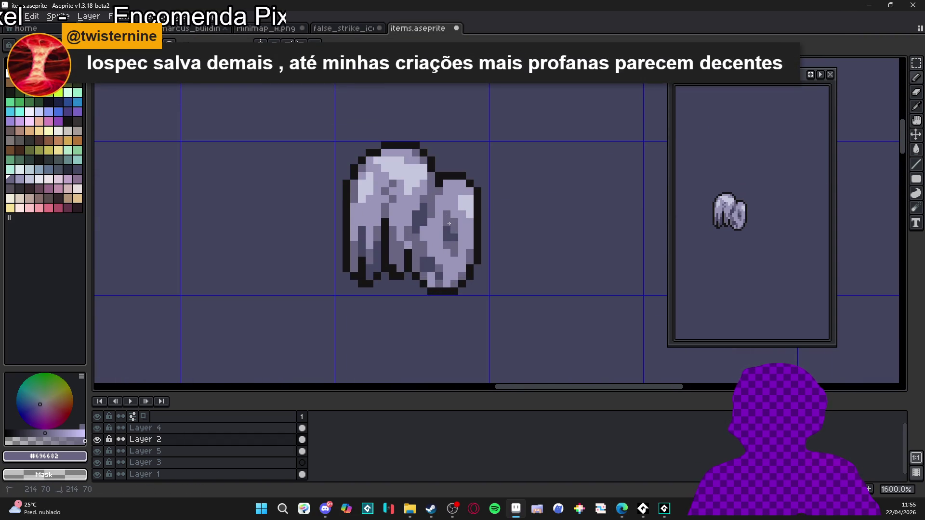
pyautogui.keyDown('alt'); pyautogui.click(456, 237); pyautogui.keyUp('alt')
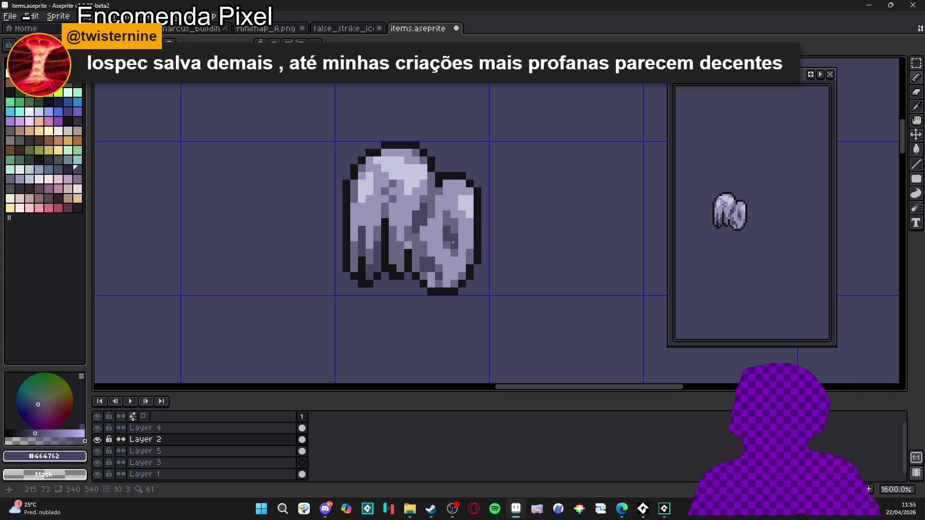
pyautogui.click(440, 230)
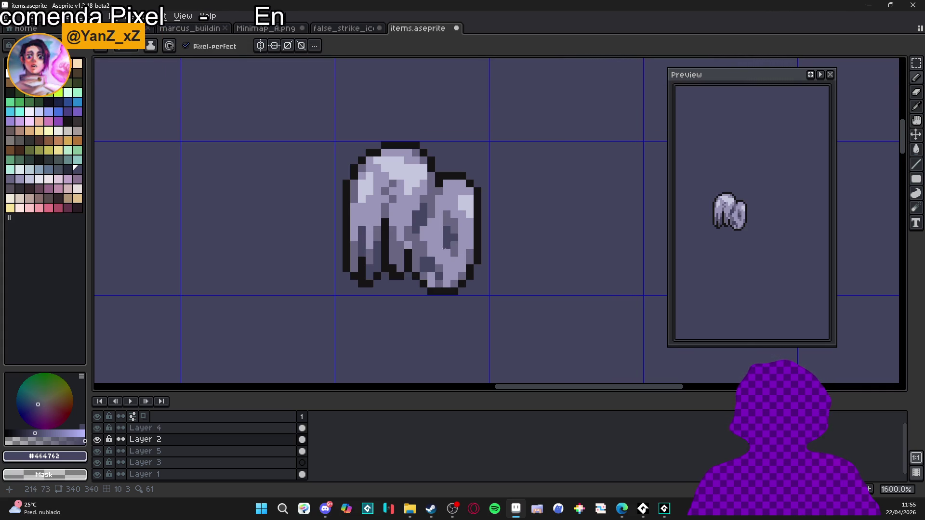
pyautogui.keyDown('alt'); pyautogui.click(419, 216); pyautogui.keyUp('alt')
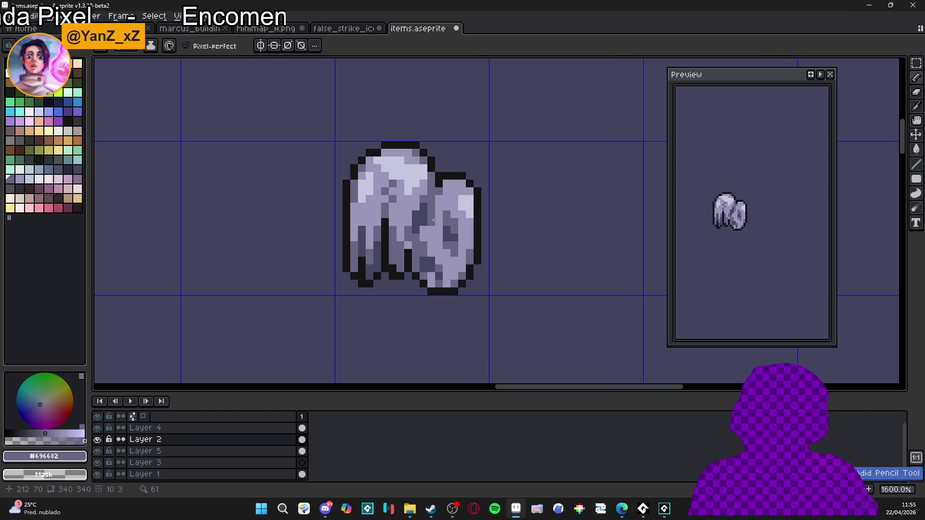
# After panning and zooming around the cloth, eyedrop #9a97b9 from a light pixel on the shape.
pyautogui.moveTo(418, 221); pyautogui.dragTo(424, 224)
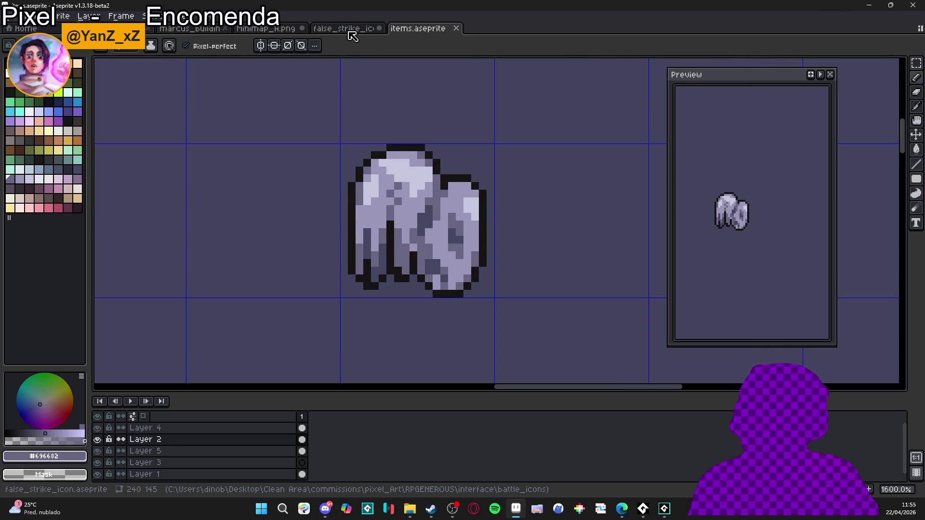
pyautogui.scroll(-1, 377, 238)
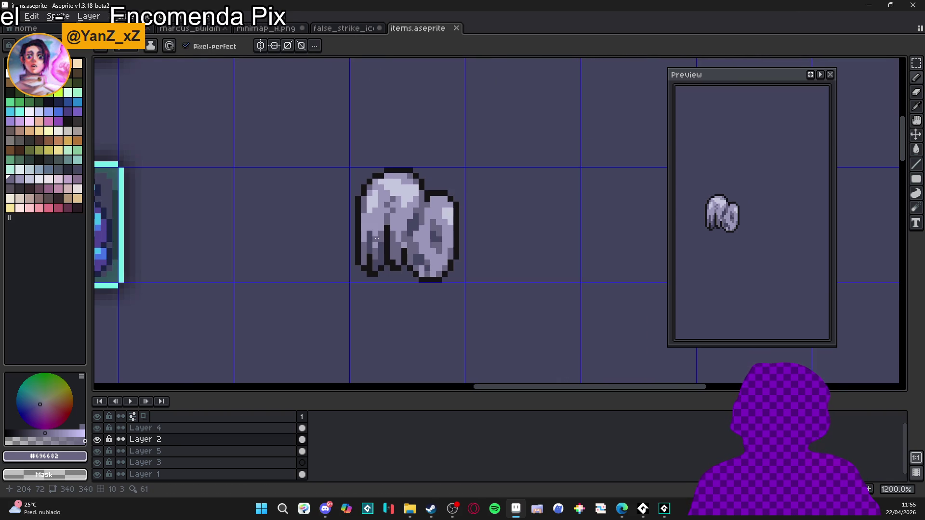
pyautogui.scroll(3, 378, 226)
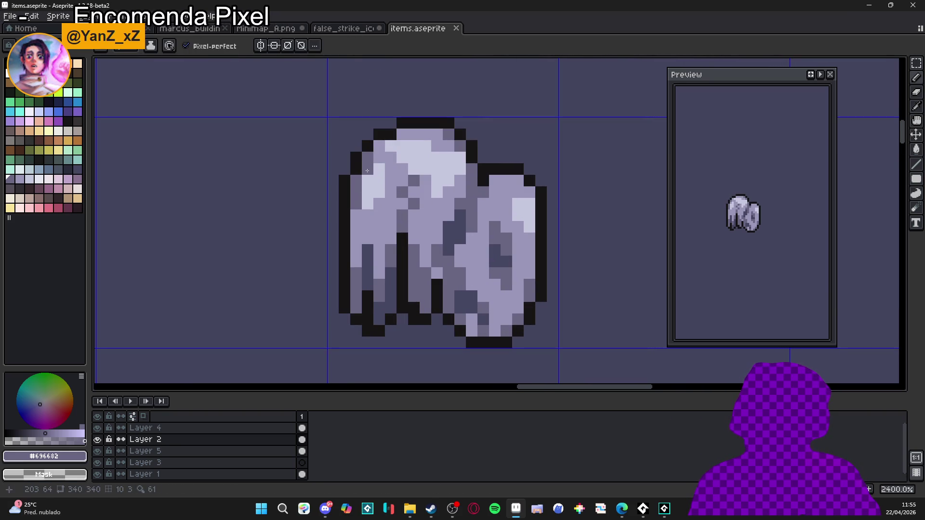
pyautogui.scroll(-2, 395, 245)
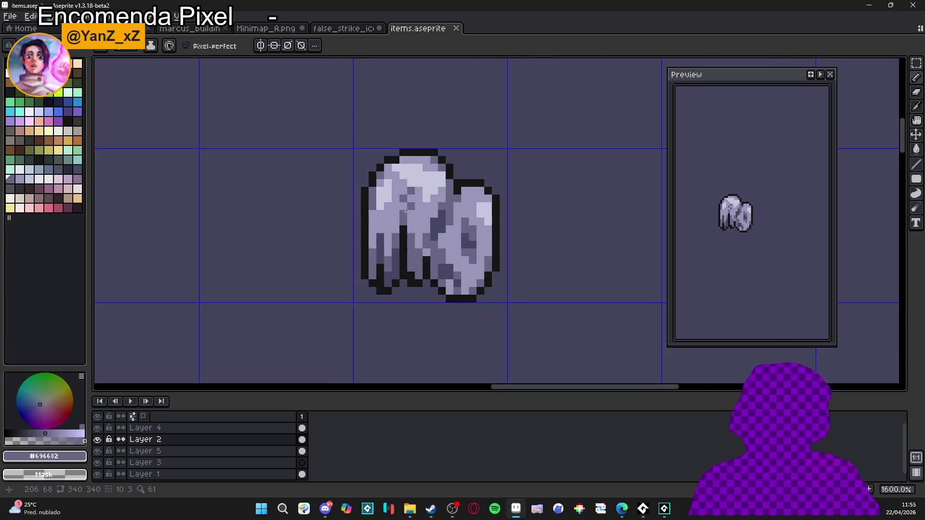
pyautogui.scroll(2, 401, 174)
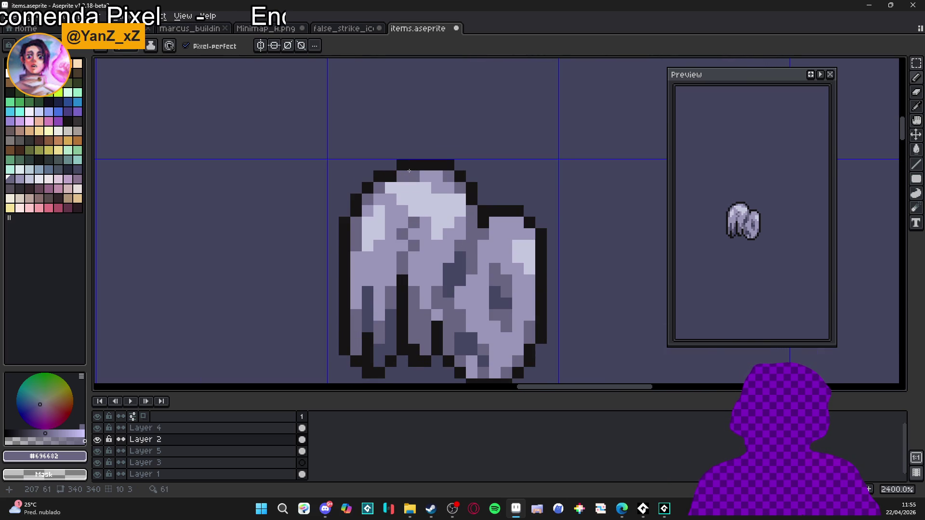
pyautogui.scroll(-5, 431, 212)
pyautogui.scroll(3, 422, 222)
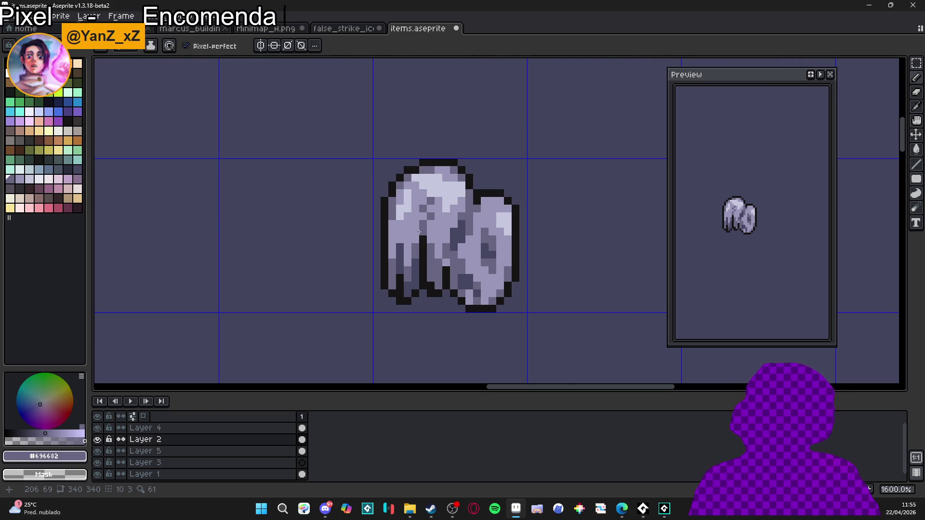
pyautogui.scroll(-1, 419, 227)
pyautogui.scroll(2, 414, 226)
pyautogui.keyDown('alt'); pyautogui.click(405, 226); pyautogui.keyUp('alt')
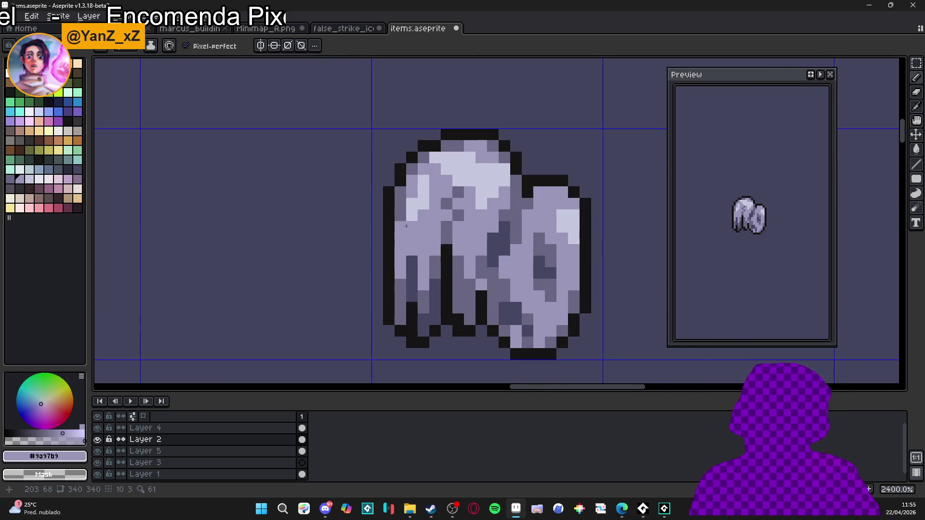